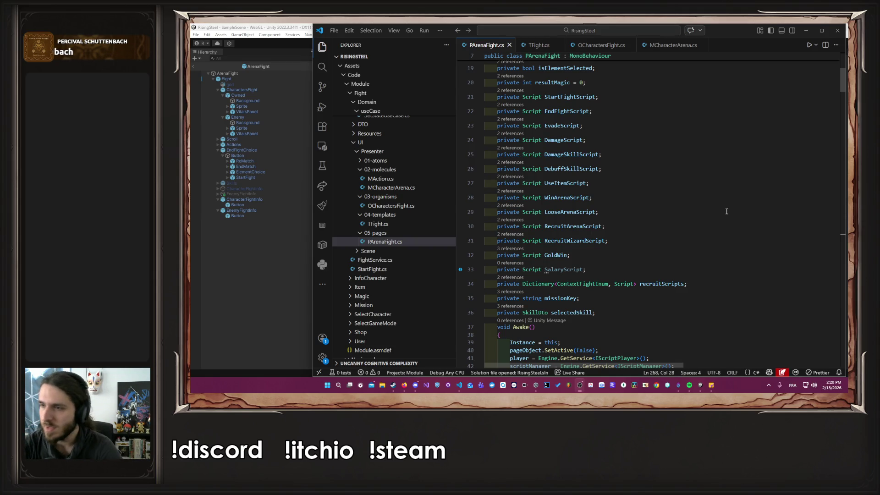
# Step: Open Damage.cs from the Fight > animatorScript folder in the Explorer
pyautogui.scroll(-15, 708, 211)
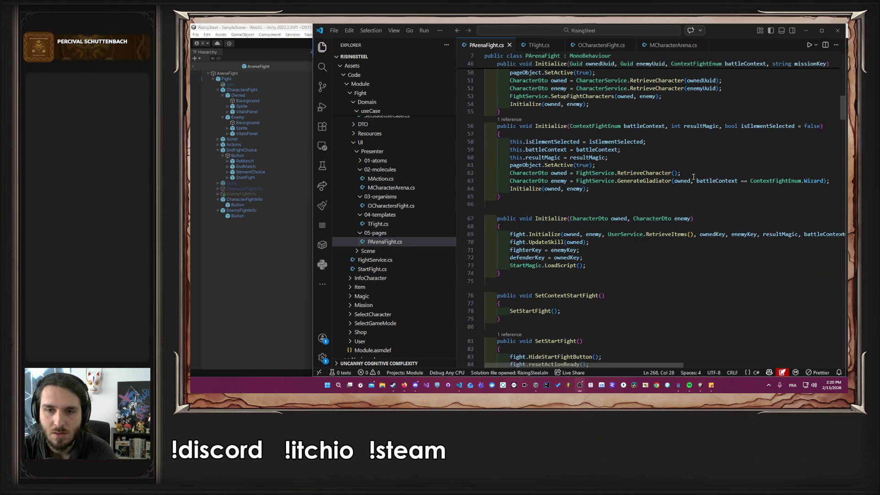
pyautogui.scroll(-5, 691, 181)
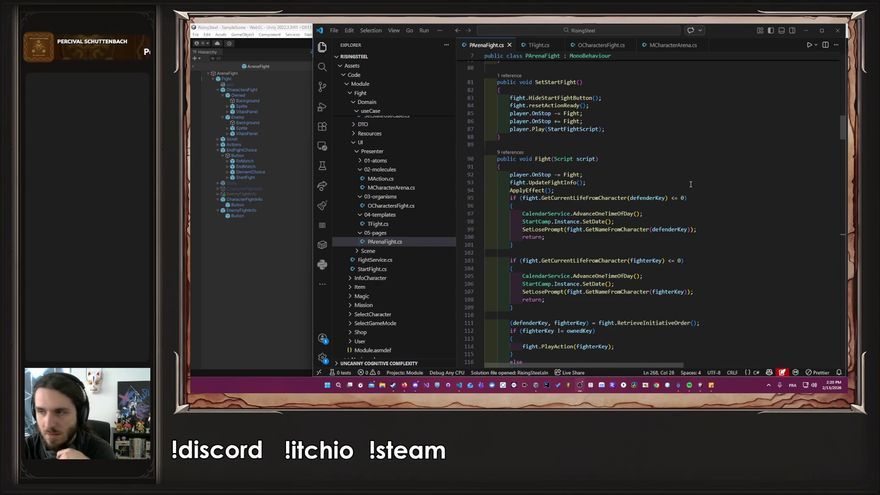
pyautogui.scroll(-3, 690, 184)
pyautogui.scroll(-11, 690, 184)
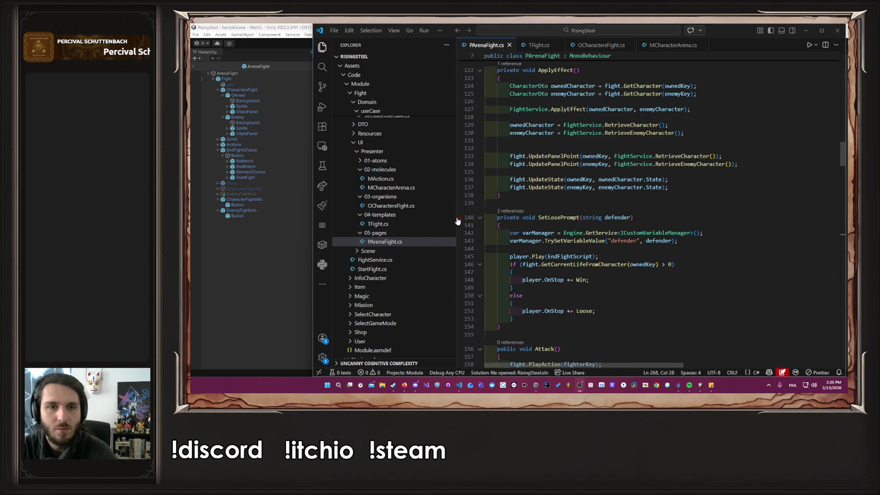
pyautogui.scroll(8, 396, 205)
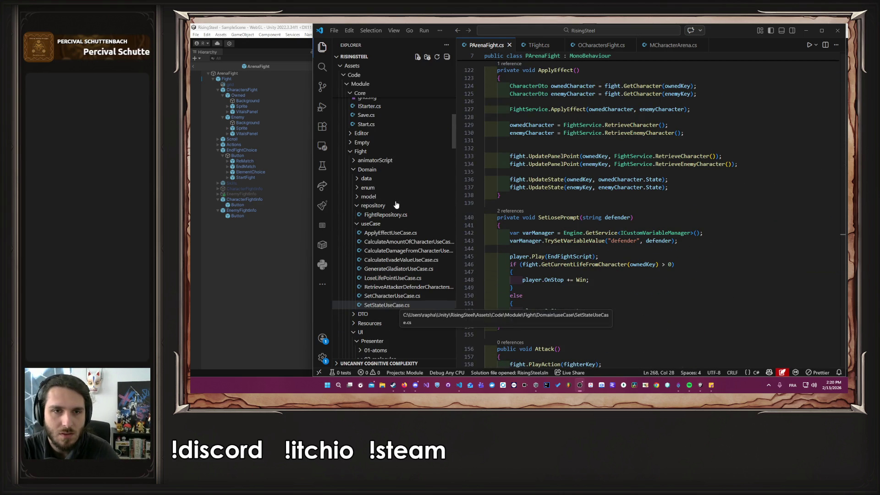
pyautogui.click(390, 161)
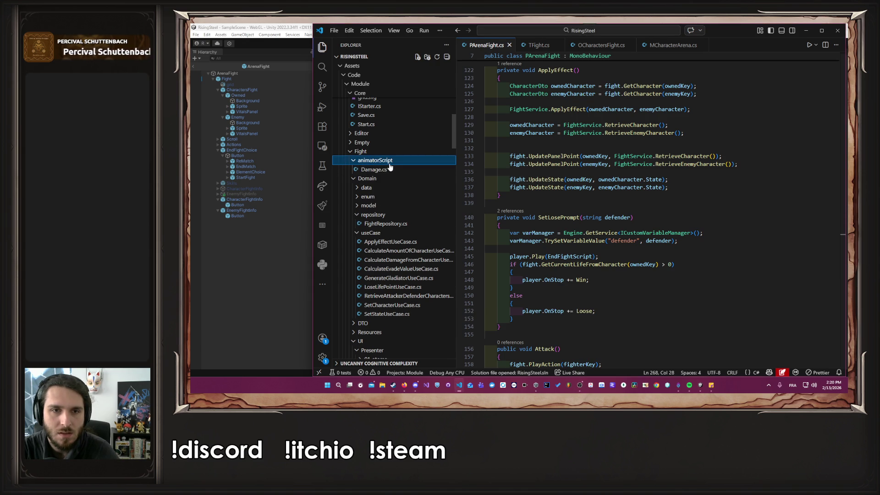
pyautogui.click(389, 168)
# Step: Go to the PlayDie definition in PArenaFight.cs from its call in Damage.cs
pyautogui.scroll(9, 703, 215)
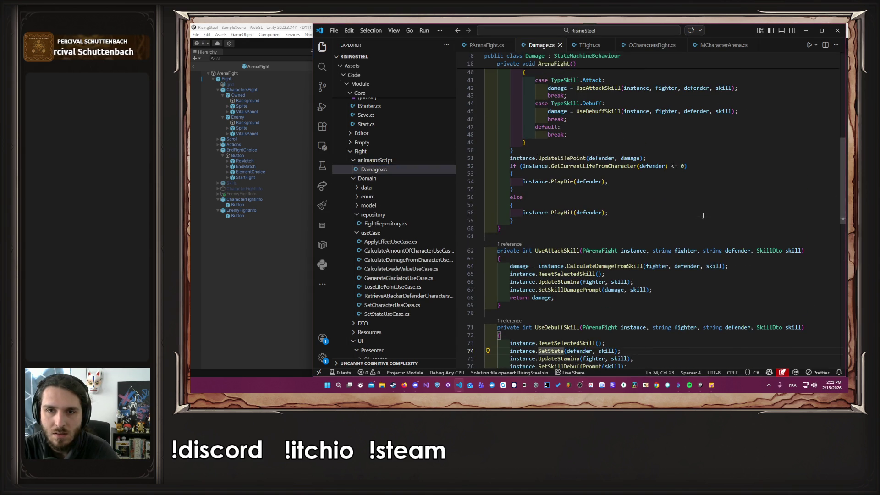
pyautogui.scroll(2, 703, 215)
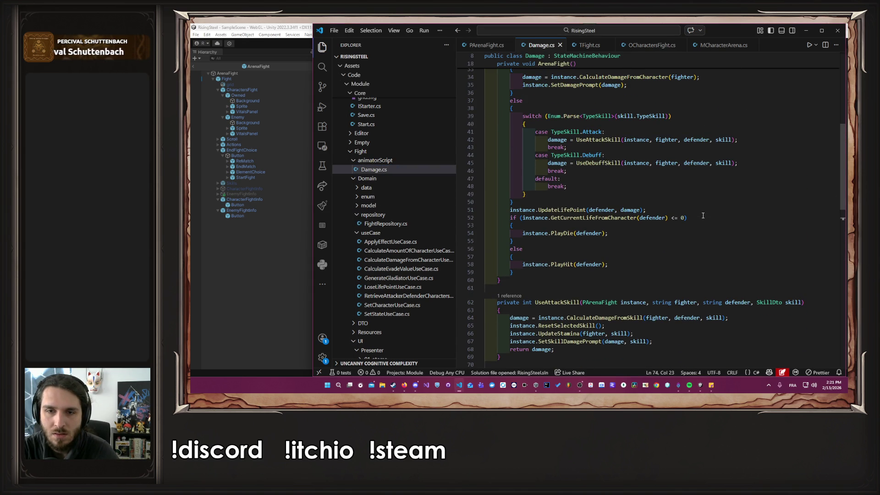
pyautogui.click(563, 234)
pyautogui.press('Home')
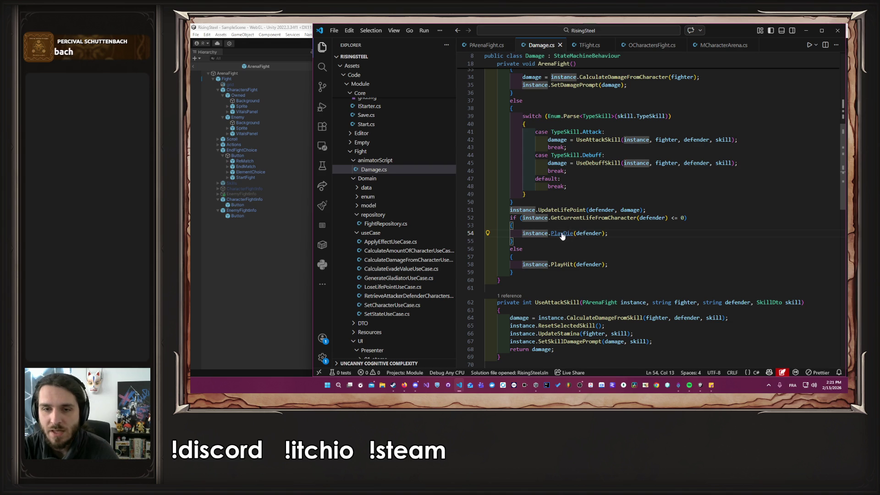
pyautogui.keyDown('ctrl'); pyautogui.click(561, 234); pyautogui.keyUp('ctrl')
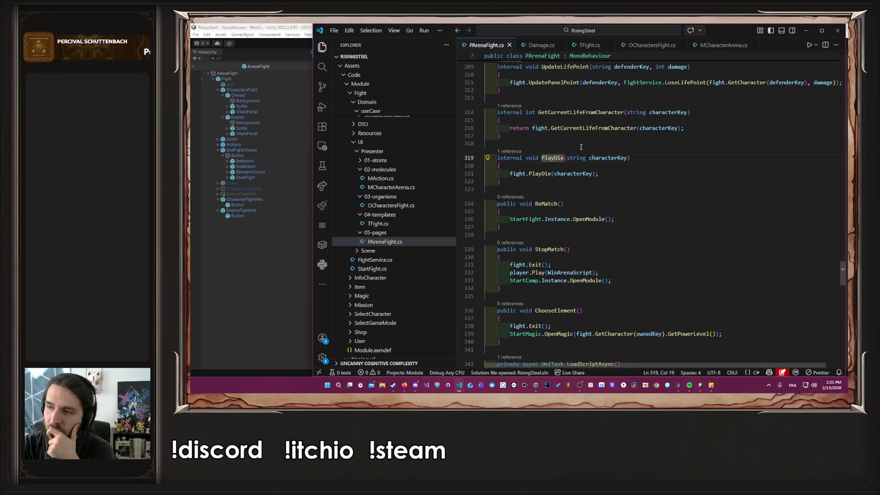
# Step: Select the full PlayDie method signature in PArenaFight.cs to copy it
pyautogui.scroll(3, 577, 153)
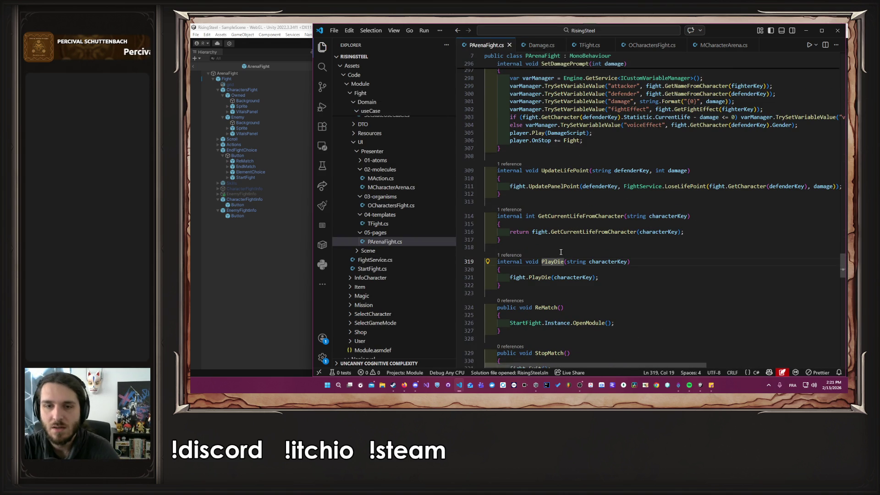
pyautogui.scroll(8, 548, 261)
pyautogui.scroll(-7, 581, 243)
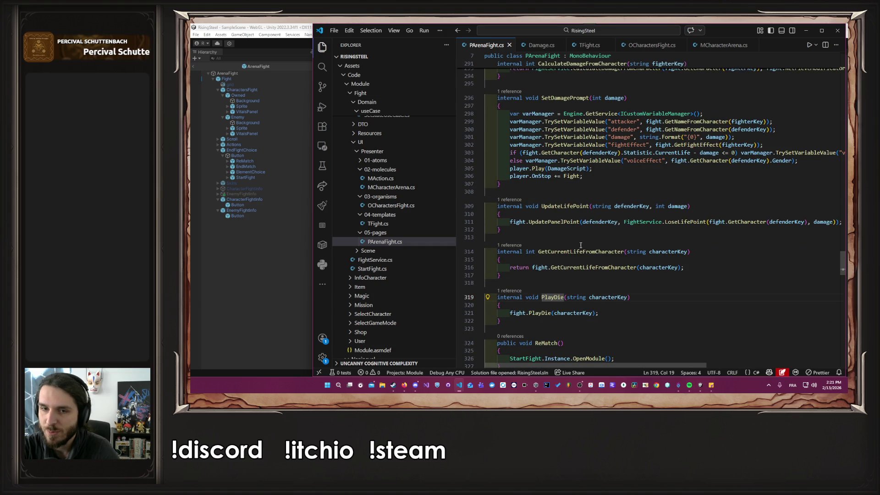
pyautogui.scroll(20, 581, 243)
pyautogui.scroll(7, 577, 250)
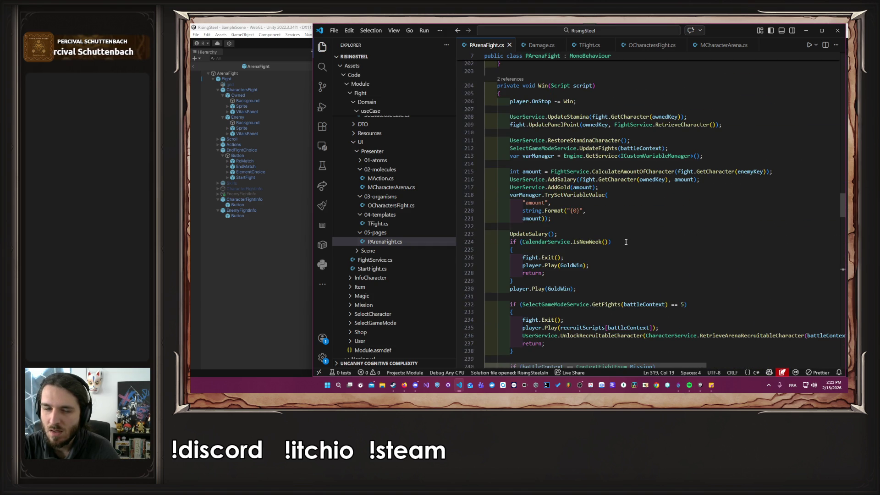
pyautogui.scroll(-20, 626, 242)
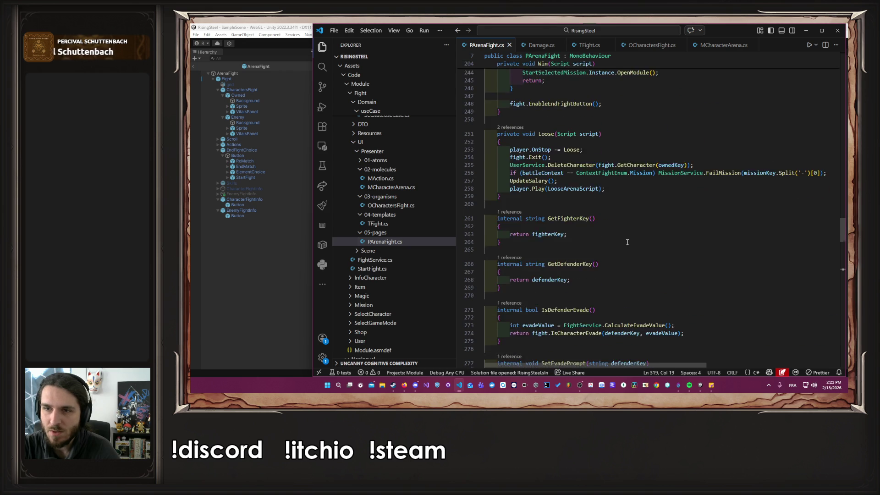
pyautogui.scroll(-6, 622, 242)
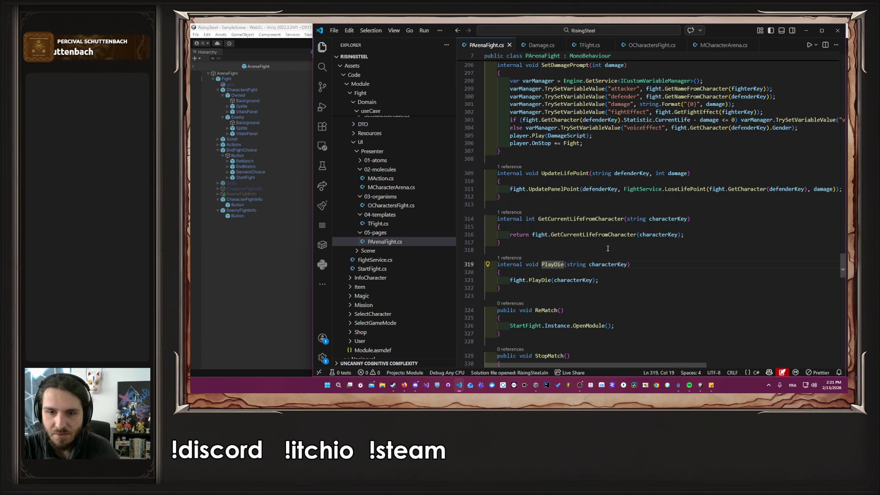
pyautogui.doubleClick(548, 264)
pyautogui.keyDown('shift'); pyautogui.click(644, 262); pyautogui.keyUp('shift')
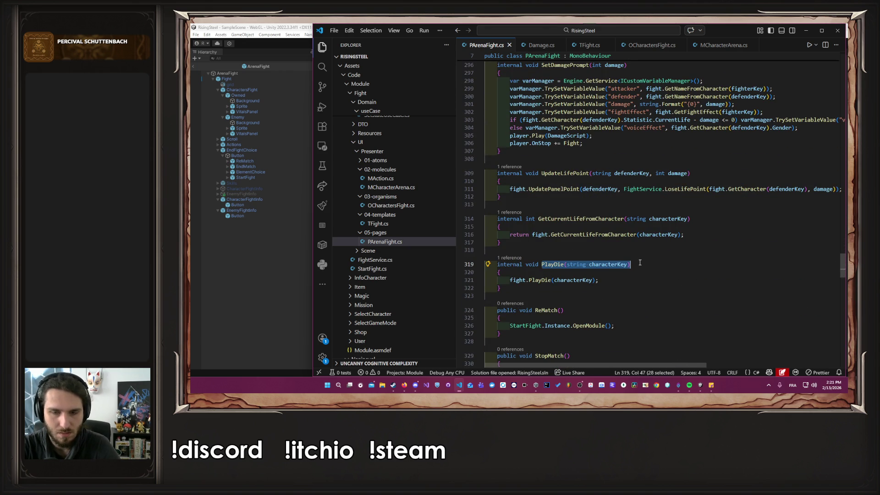
# Step: Paste the PlayDie signature on a new line inside the fighter life check block
pyautogui.scroll(20, 640, 262)
pyautogui.scroll(20, 642, 264)
pyautogui.scroll(-17, 642, 264)
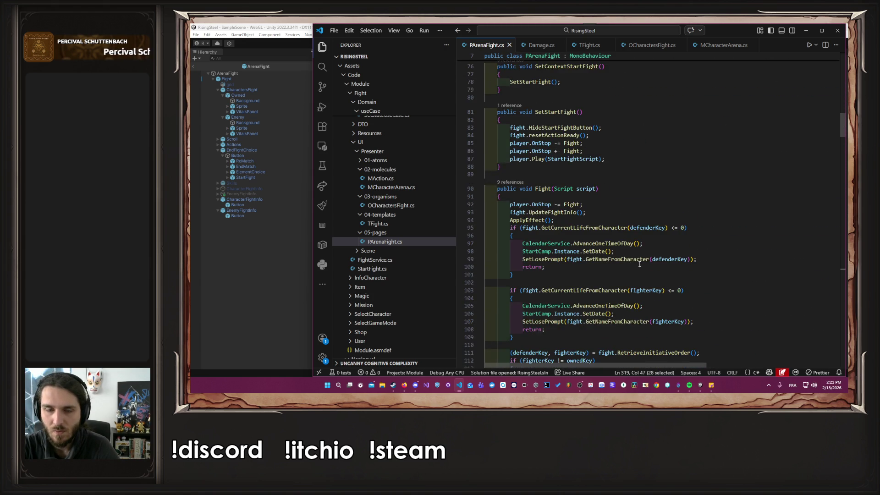
pyautogui.scroll(-2, 640, 264)
pyautogui.click(624, 247)
pyautogui.press('Return')
pyautogui.write('PlayDie(string characterKey);')
# Step: Change the pasted call's argument so it reads PlayDie(fighterKey), then move to Unity
pyautogui.press('Up')
pyautogui.press('Up')
pyautogui.press('Left')
pyautogui.press('Left')
pyautogui.hotkey('ctrl', 'Right')
pyautogui.hotkey('ctrl', 'shift', 'Right')
pyautogui.hotkey('ctrl', 'c')
pyautogui.press('Down')
pyautogui.press('Down')
pyautogui.hotkey('ctrl', 'shift', 'Left')
pyautogui.hotkey('ctrl', 'shift', 'Left')
pyautogui.hotkey('ctrl', 'shift', 'Left')
pyautogui.hotkey('ctrl', 'v')
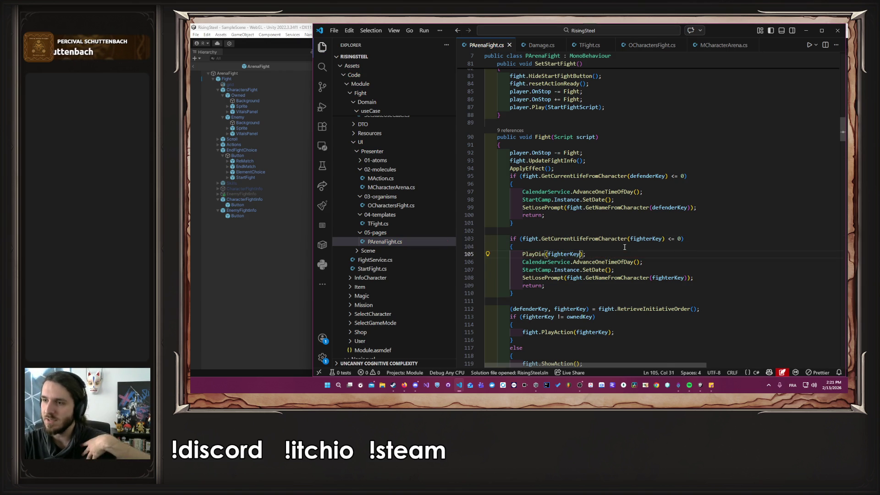
pyautogui.hotkey('alt', 'Tab')
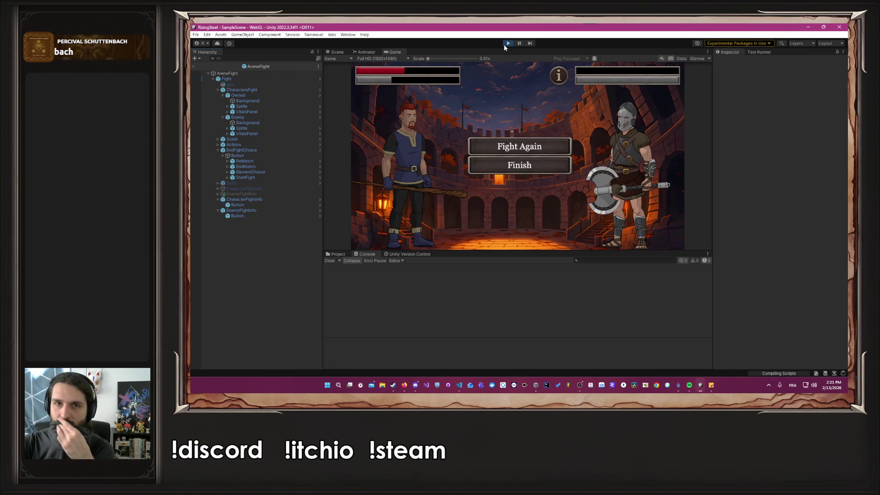
# Step: Exit Play mode and re-enter it so the ArenaFight scene runs with the recompiled code
pyautogui.click(507, 44)
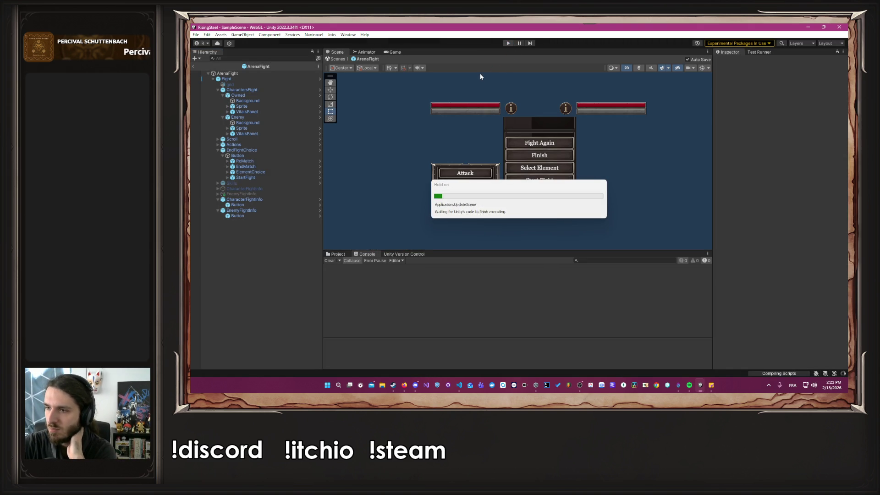
pyautogui.click(507, 43)
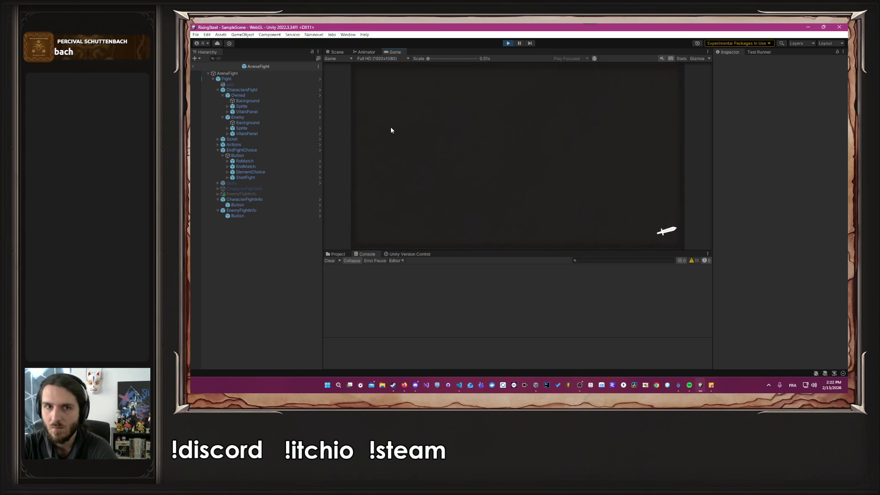
# Step: Start the arena fight and use a skill from the Skills list against the opponent
pyautogui.click(478, 153)
pyautogui.click(412, 207)
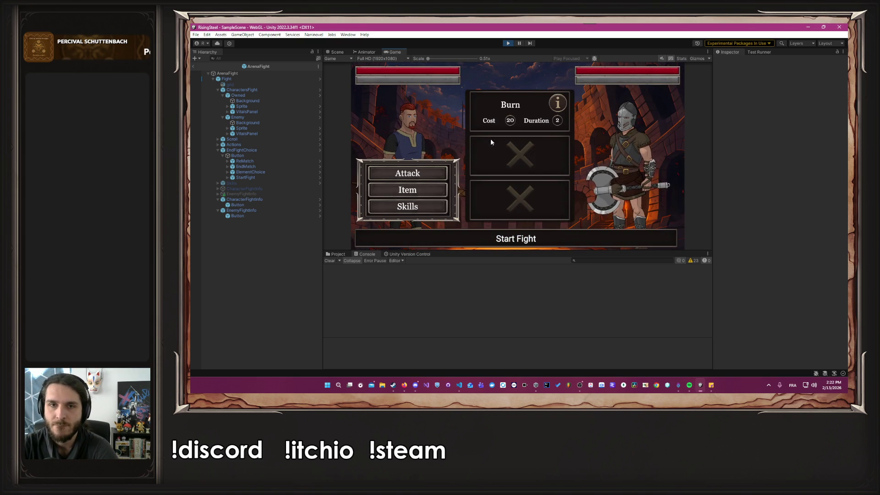
pyautogui.click(500, 117)
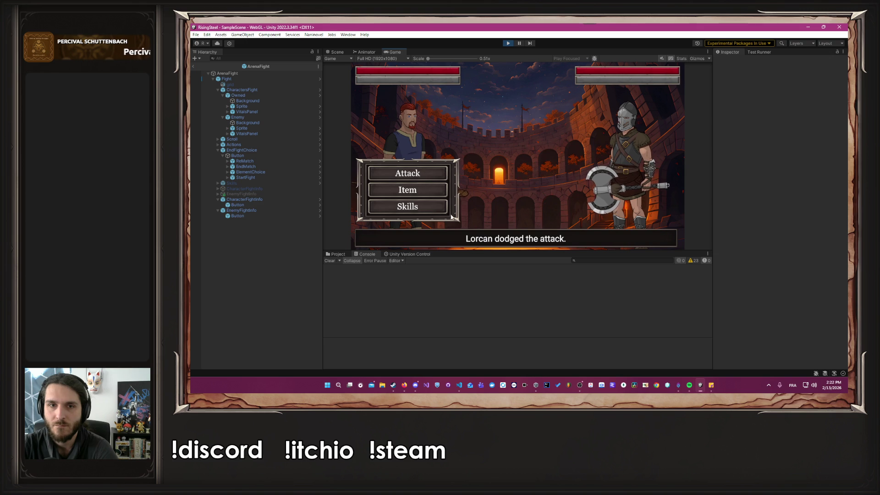
pyautogui.click(424, 211)
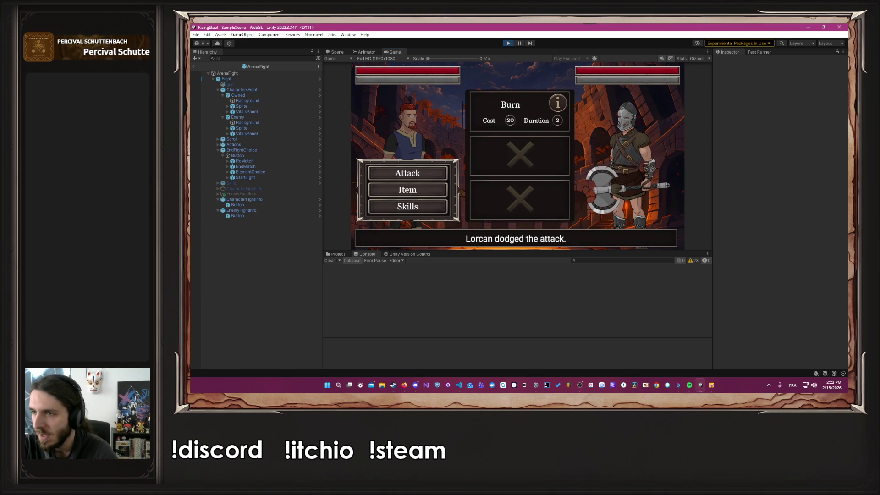
pyautogui.hotkey('alt', 'Tab')
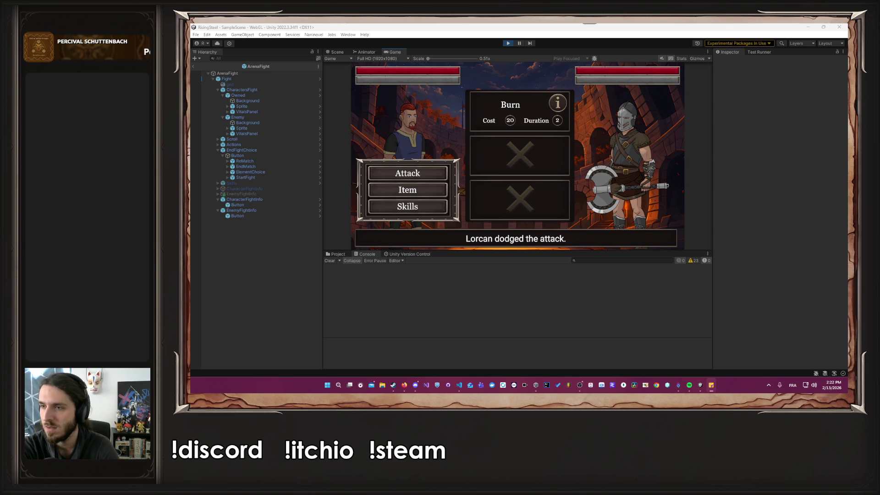
# Step: Cast Burn again to defeat the opponent and reach the Fight Again / Finish menu
pyautogui.click(501, 114)
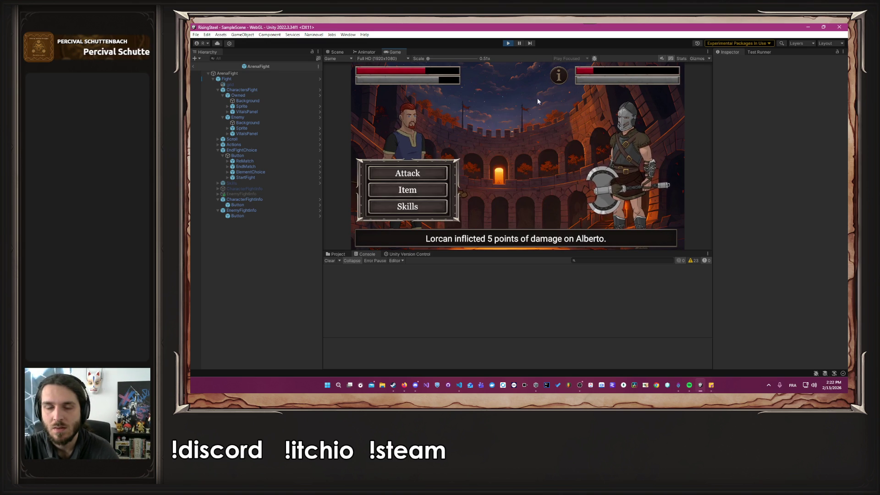
pyautogui.click(432, 209)
pyautogui.click(538, 109)
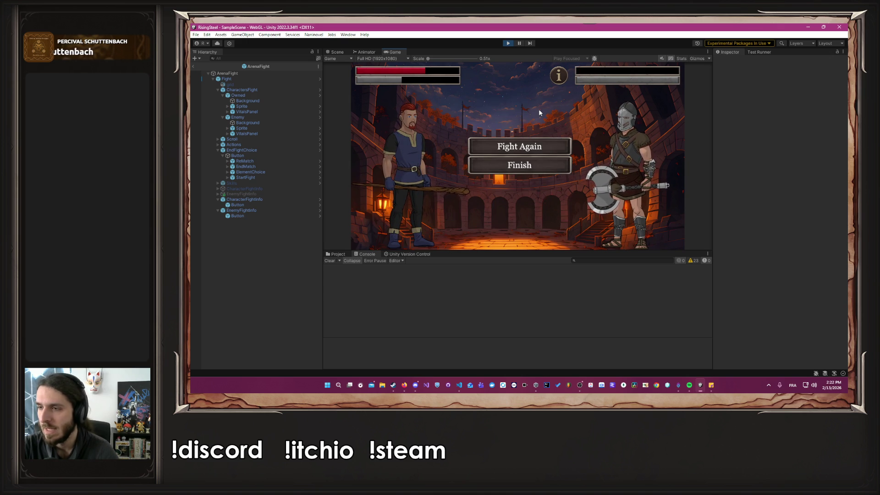
pyautogui.hotkey('alt', 'Tab')
# Step: Copy PlayDie(fighterKey) into the defender life check block, changing it to PlayDie(defenderKey)
pyautogui.press('Tab')
pyautogui.moveTo(603, 252); pyautogui.dragTo(525, 256)
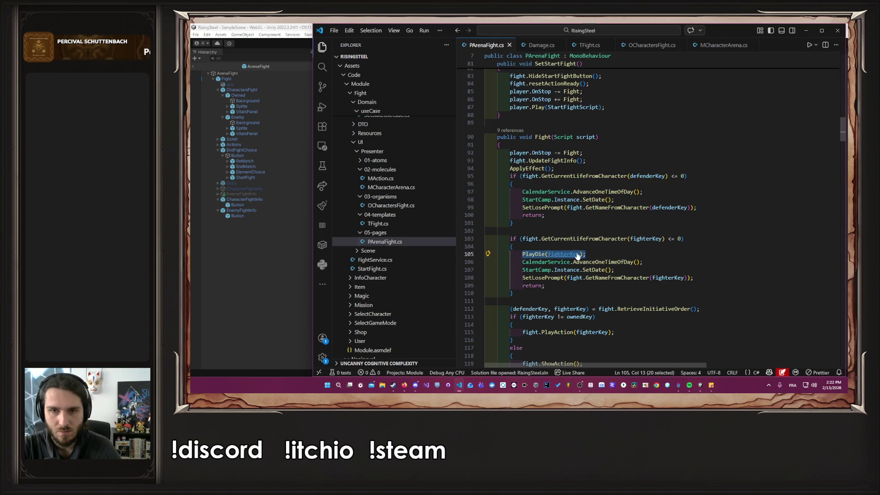
pyautogui.click(616, 186)
pyautogui.press('Return')
pyautogui.hotkey('ctrl', 'v')
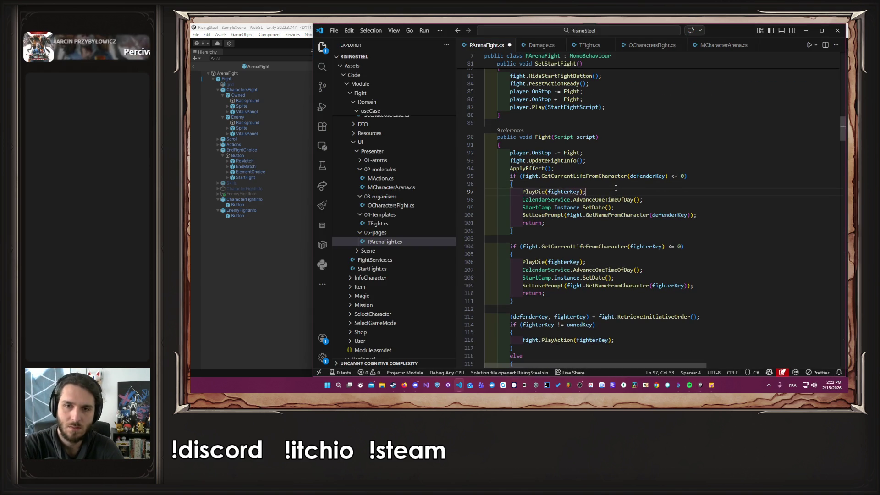
pyautogui.press('Left')
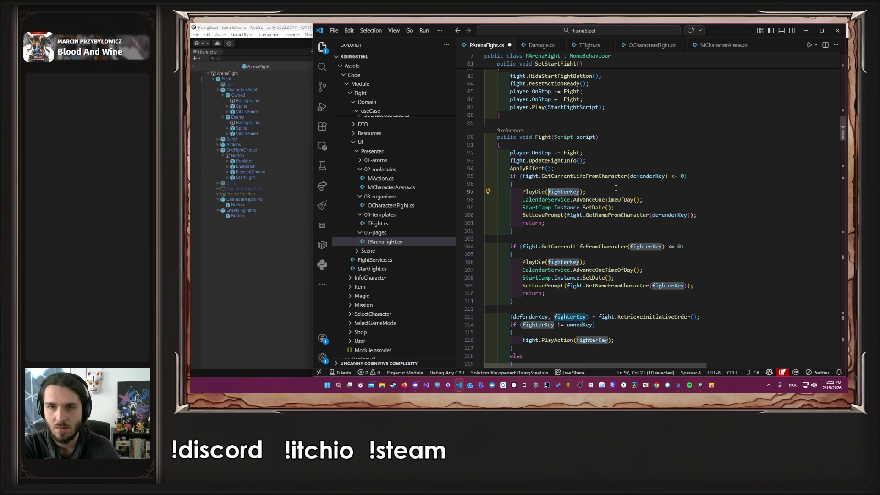
pyautogui.write('de')
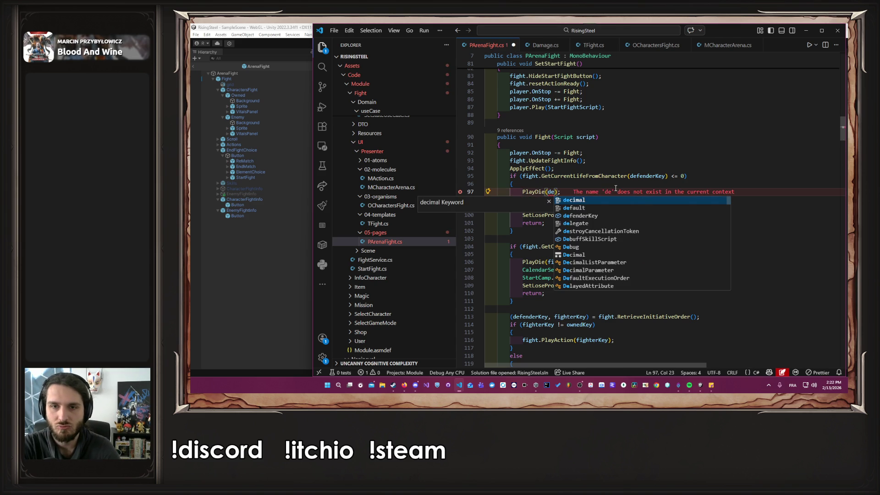
pyautogui.write('f')
pyautogui.press('Tab')
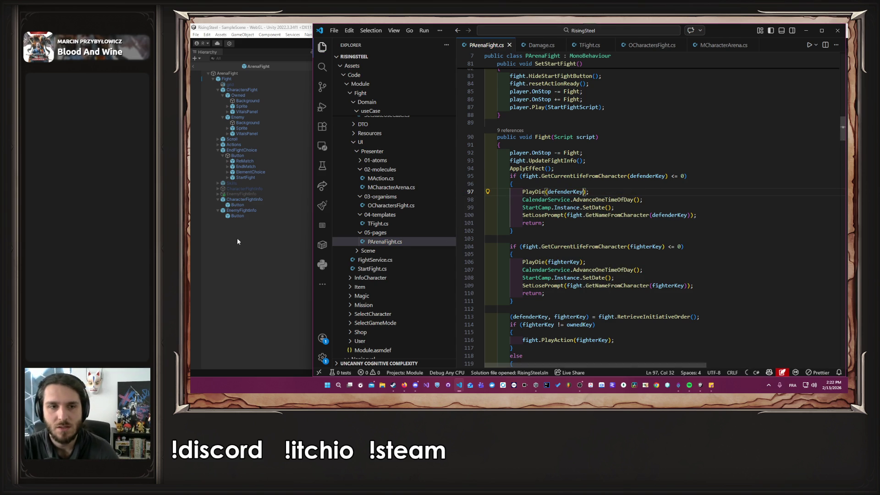
pyautogui.click(238, 237)
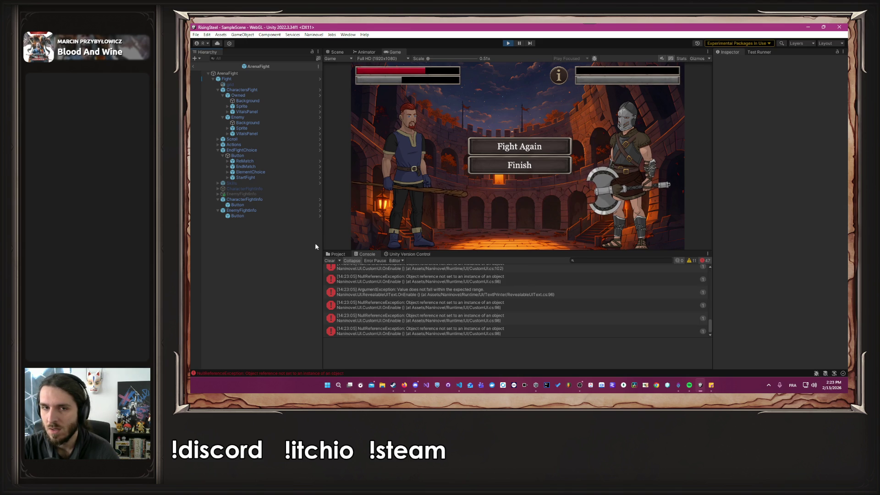
# Step: Clear the Console and restart Play mode
pyautogui.click(330, 261)
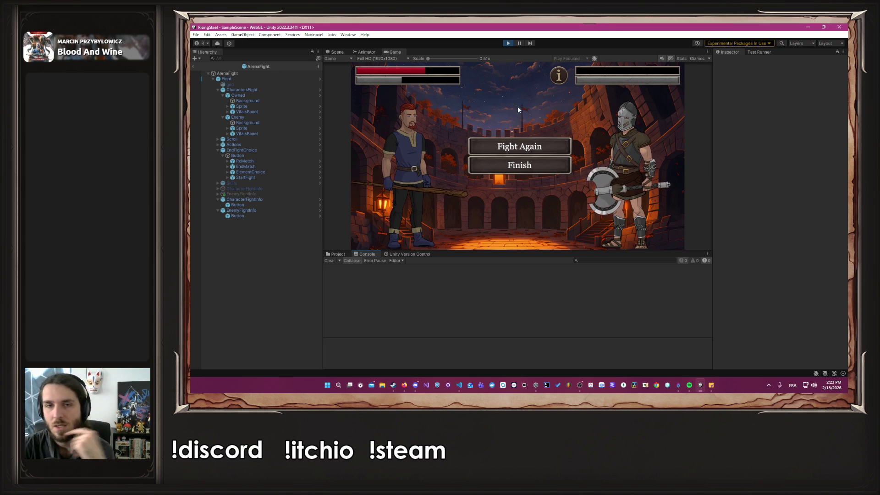
pyautogui.click(508, 43)
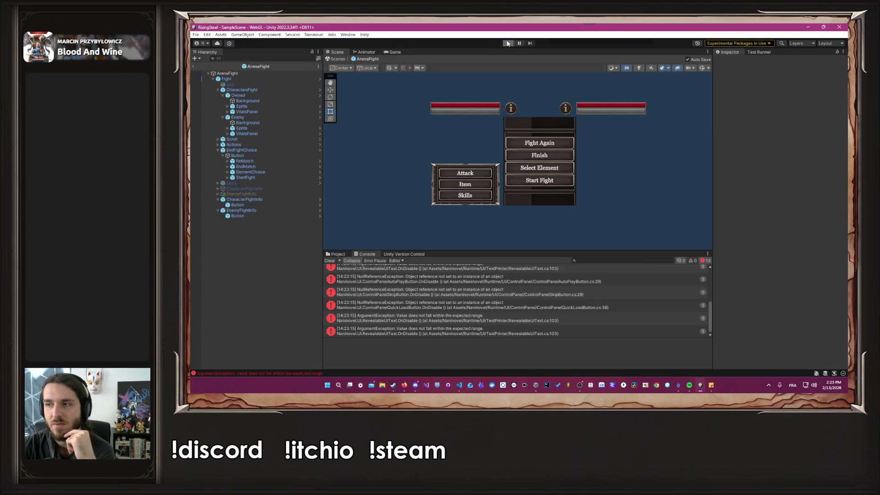
pyautogui.click(507, 43)
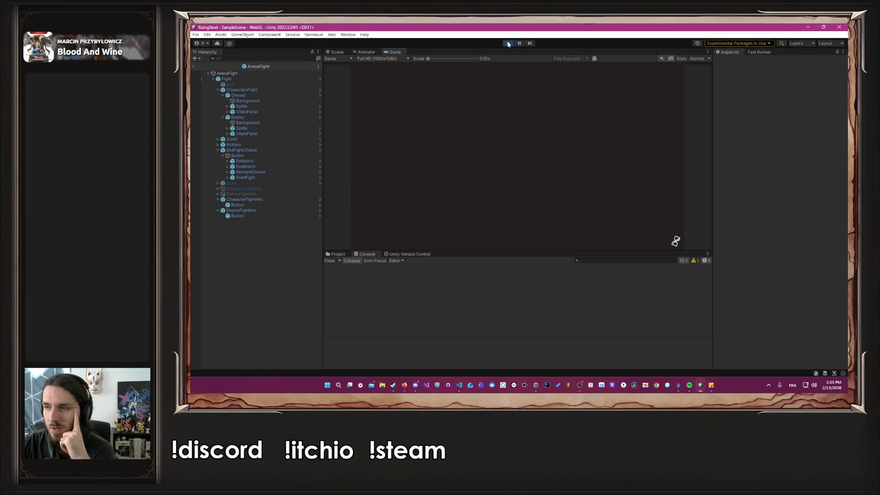
# Step: Continue from save slot 1 and go from the training screen back to camp
pyautogui.click(522, 147)
pyautogui.click(486, 158)
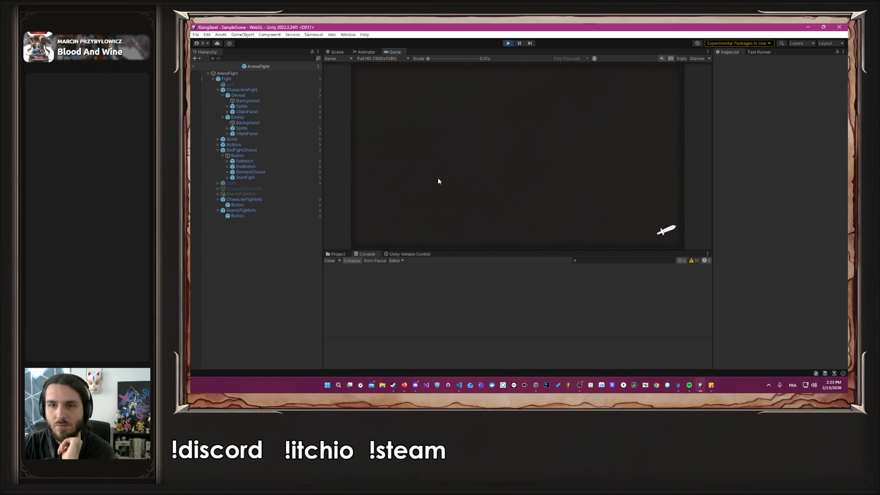
pyautogui.click(668, 72)
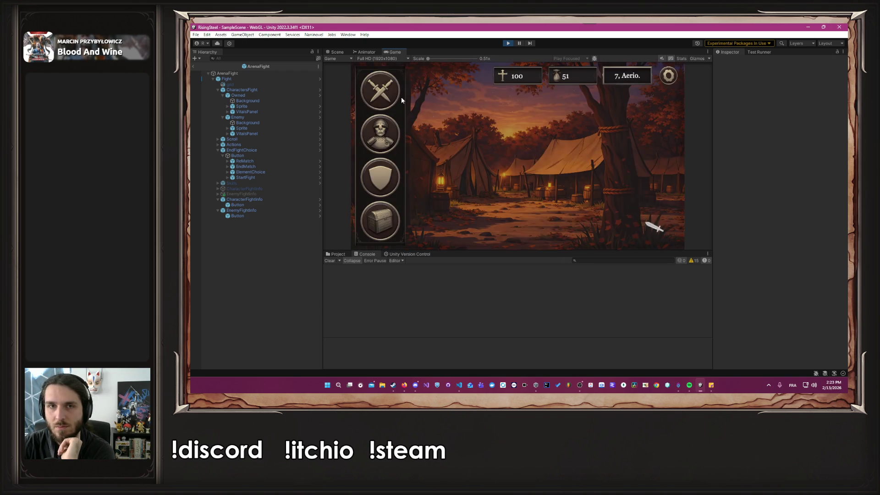
# Step: Enter an Arena fight with Alberto and defeat Arwenna by casting Burn twice
pyautogui.click(389, 98)
pyautogui.click(439, 151)
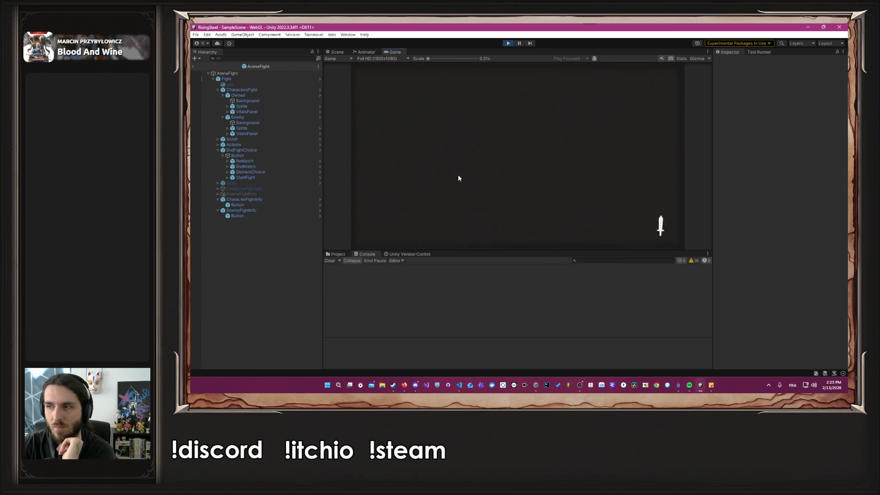
pyautogui.click(417, 169)
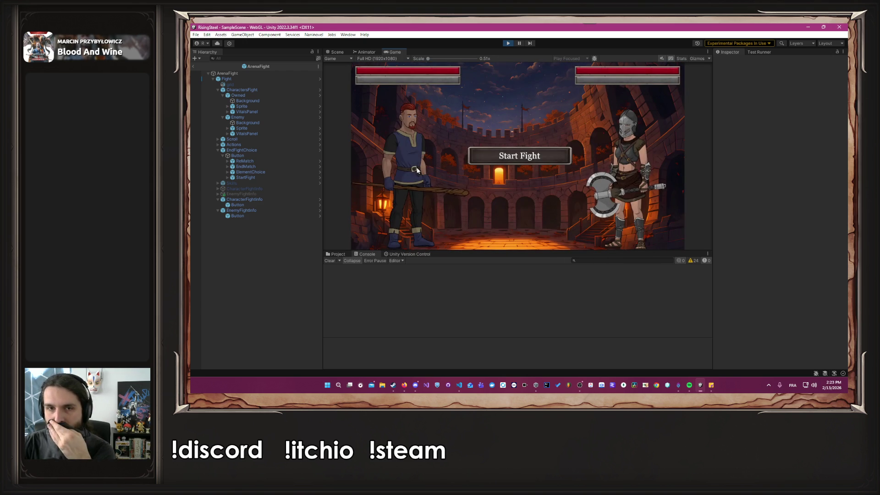
pyautogui.click(425, 202)
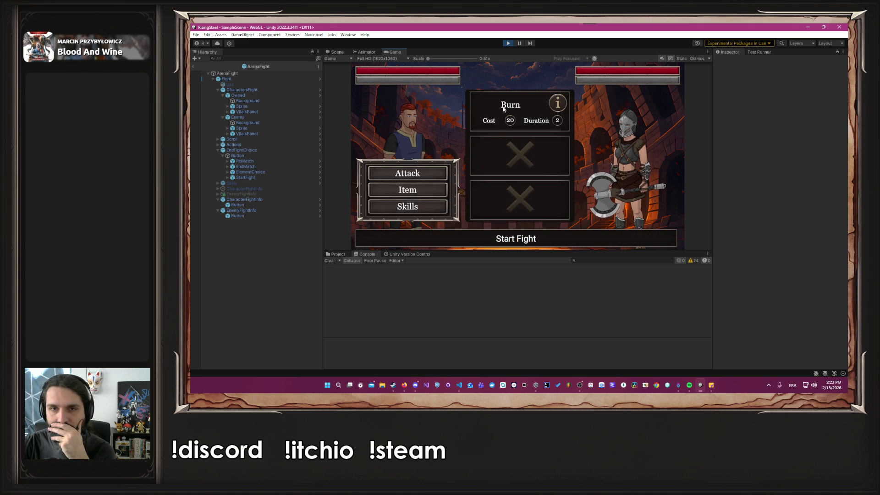
pyautogui.click(494, 109)
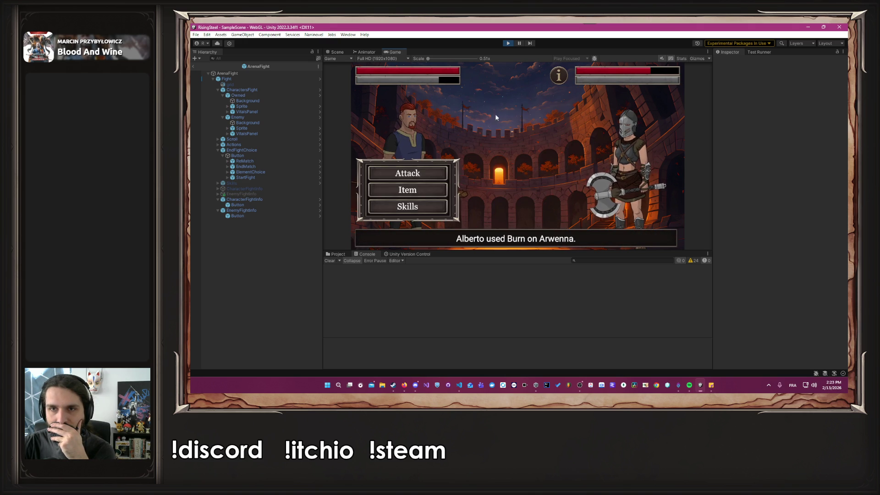
pyautogui.click(435, 205)
pyautogui.click(423, 213)
pyautogui.click(423, 214)
pyautogui.click(504, 110)
pyautogui.moveTo(561, 77)
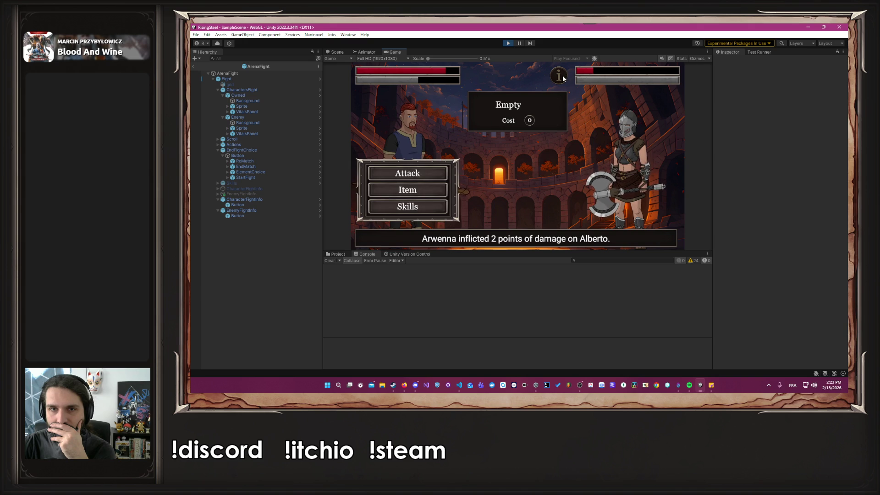
pyautogui.click(429, 214)
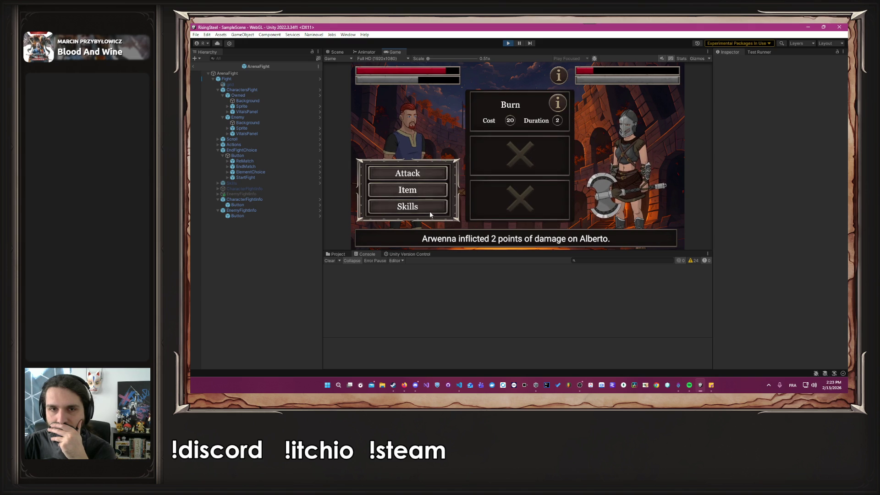
pyautogui.click(500, 116)
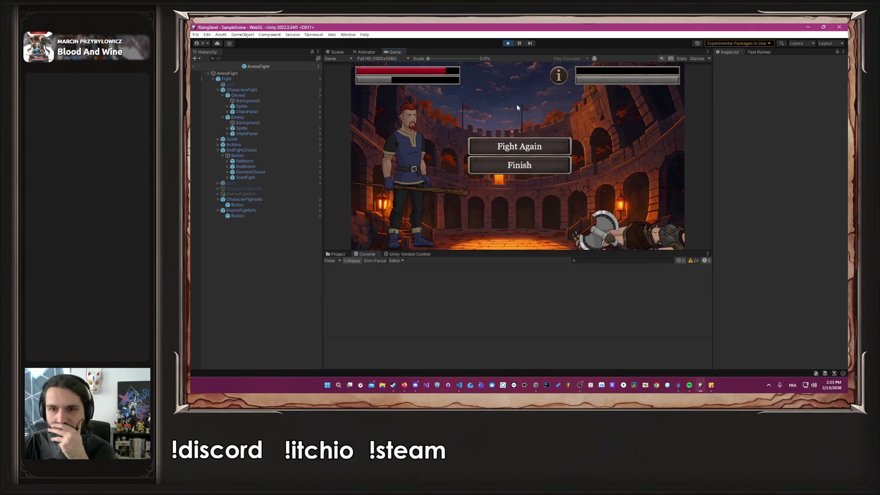
# Step: Fight again, defeat Torvald with three attacks, then stop Play mode
pyautogui.click(509, 147)
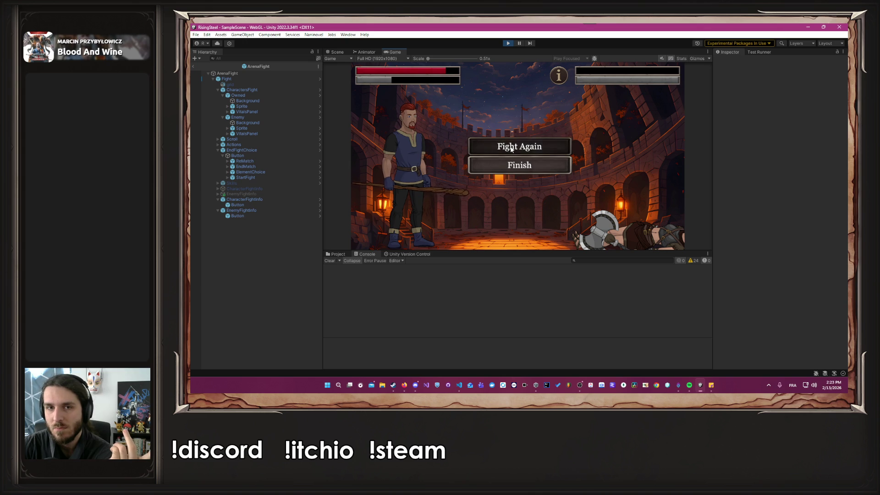
pyautogui.click(509, 150)
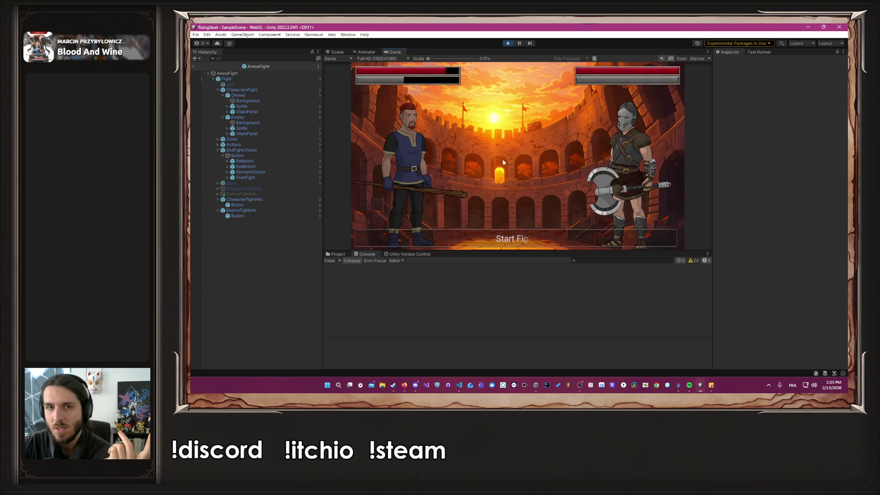
pyautogui.click(433, 168)
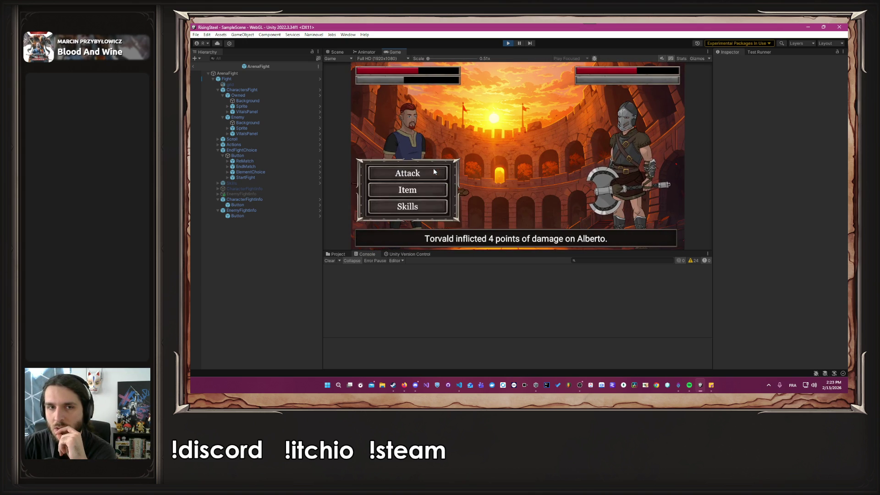
pyautogui.click(433, 168)
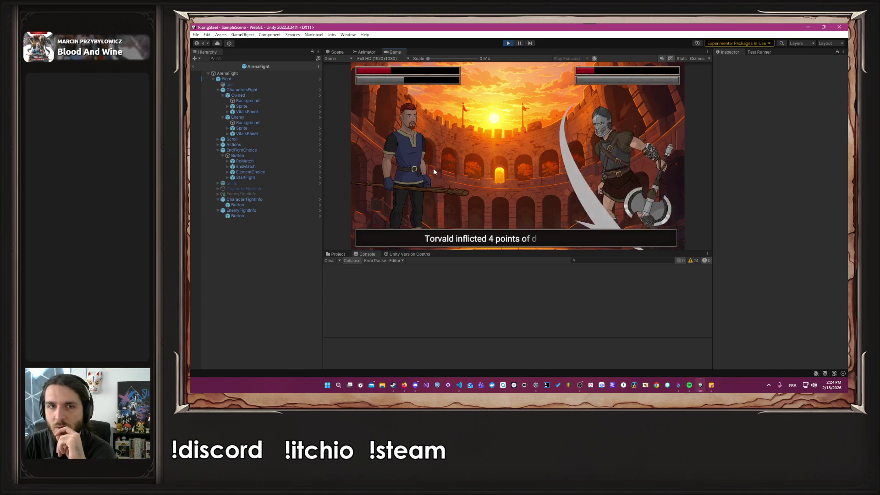
pyautogui.click(433, 172)
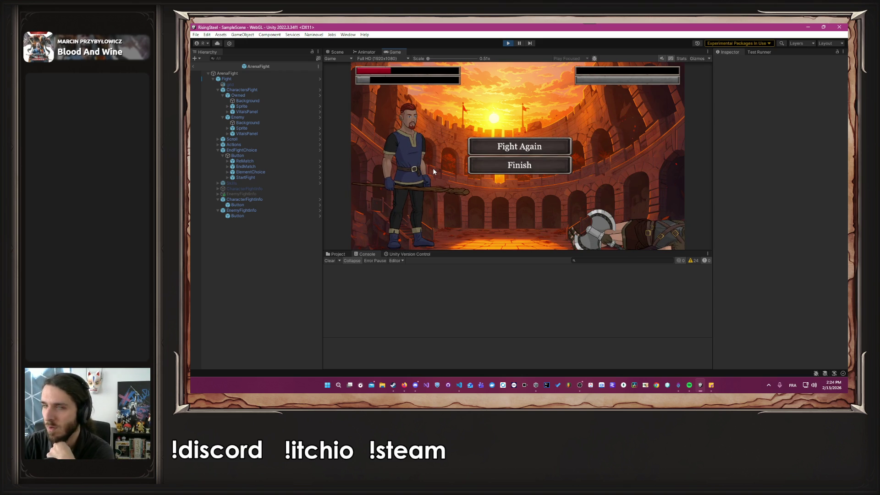
pyautogui.click(508, 43)
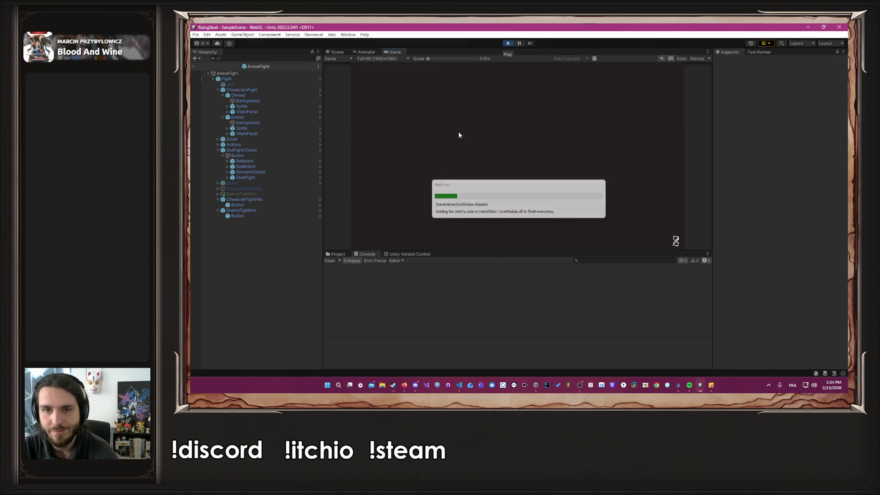
# Step: Load save slot 1, pick Arena with Alberto, and start the fight against Iseldis
pyautogui.click(528, 142)
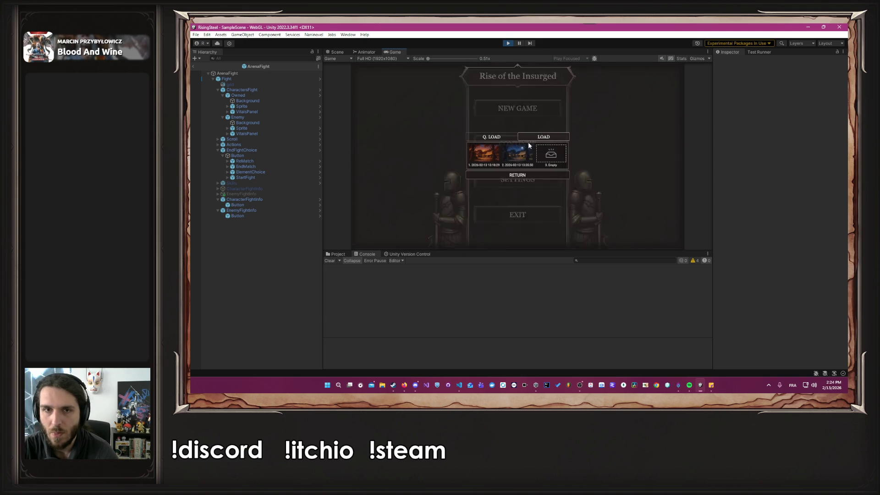
pyautogui.click(480, 156)
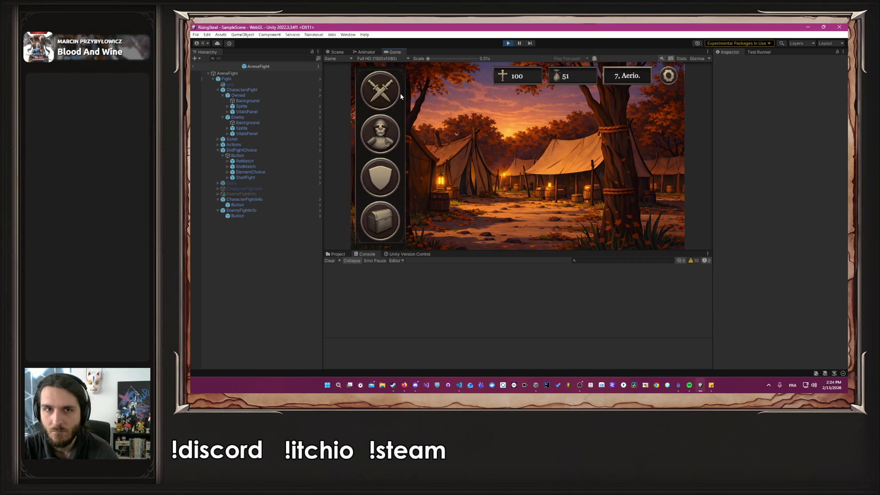
pyautogui.click(400, 94)
pyautogui.click(408, 114)
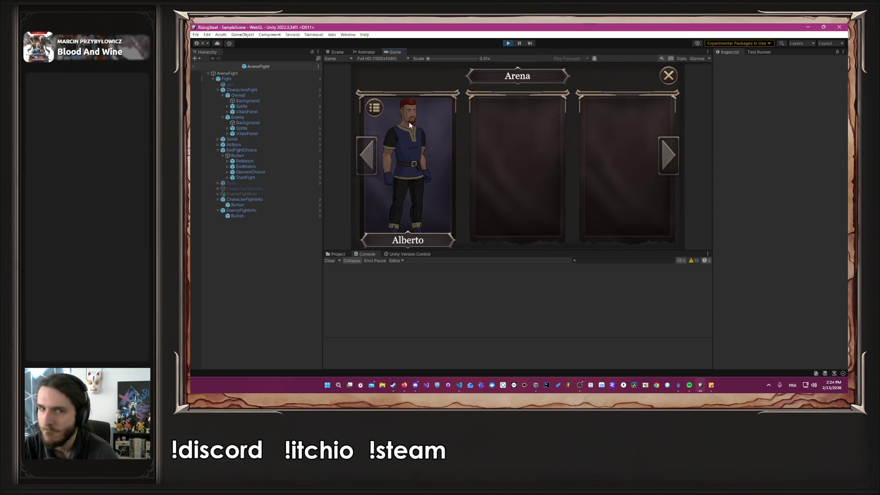
pyautogui.click(410, 125)
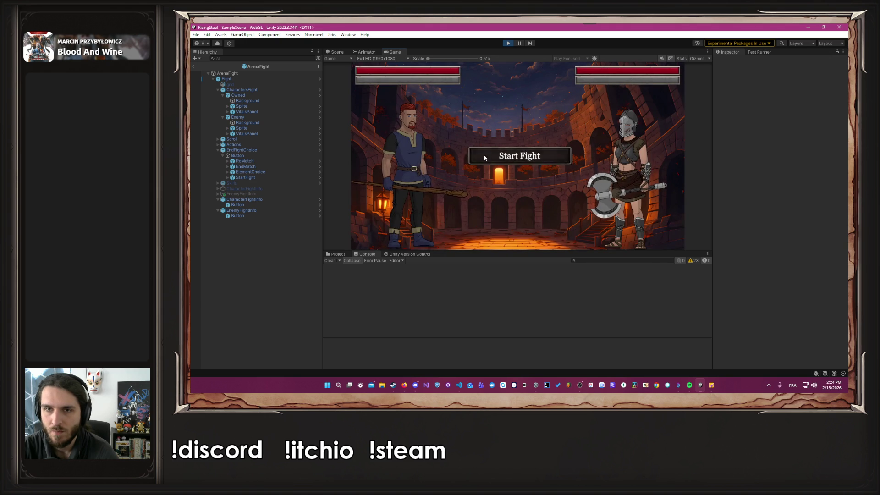
pyautogui.click(483, 154)
# Step: Defeat Iseldis with two Burn casts and two Beers, then choose to fight again
pyautogui.click(433, 204)
pyautogui.click(505, 102)
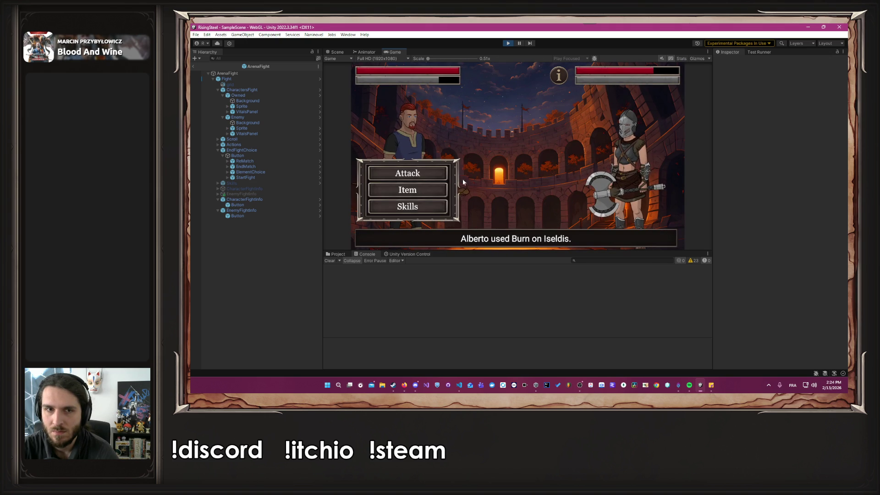
pyautogui.click(424, 191)
pyautogui.click(505, 178)
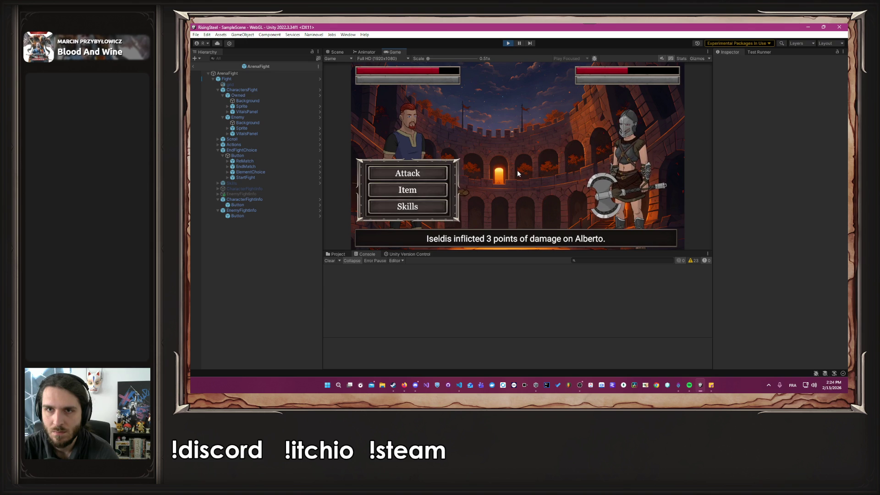
pyautogui.click(433, 205)
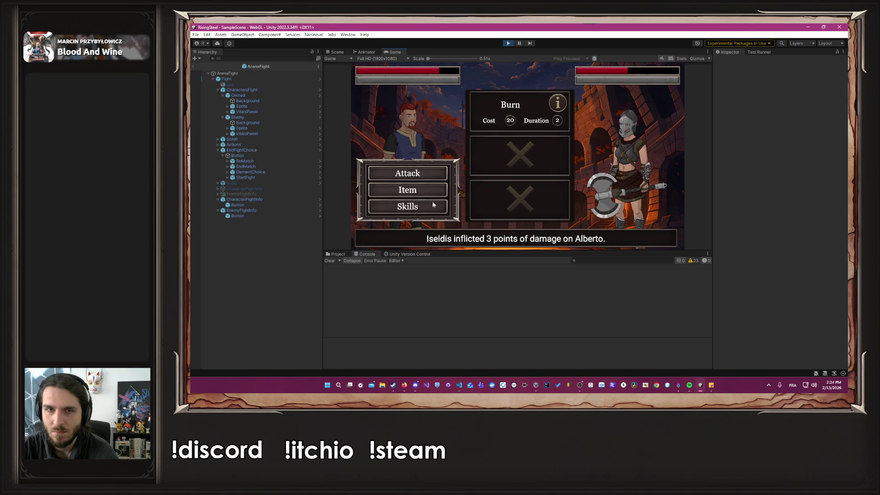
pyautogui.click(527, 111)
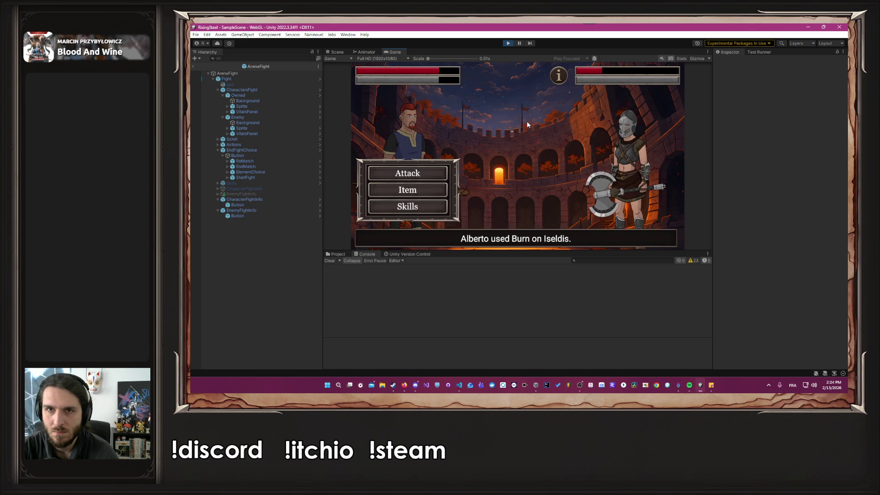
pyautogui.click(432, 196)
pyautogui.click(513, 188)
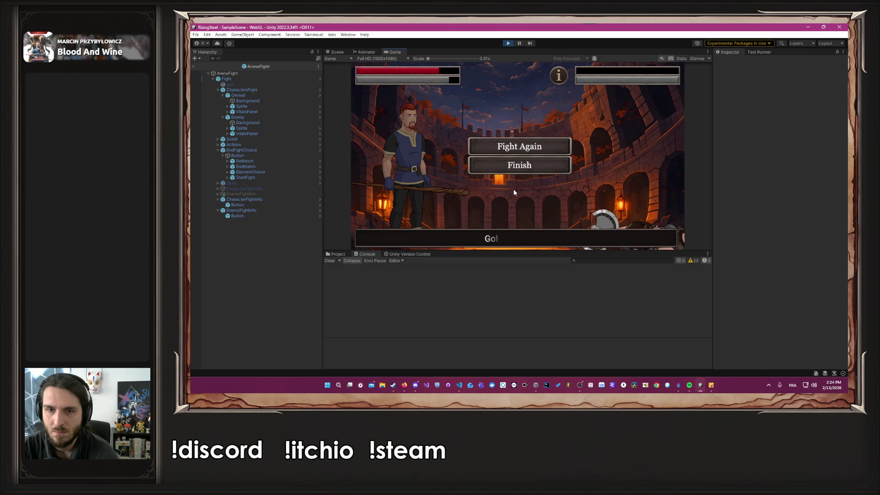
pyautogui.click(520, 150)
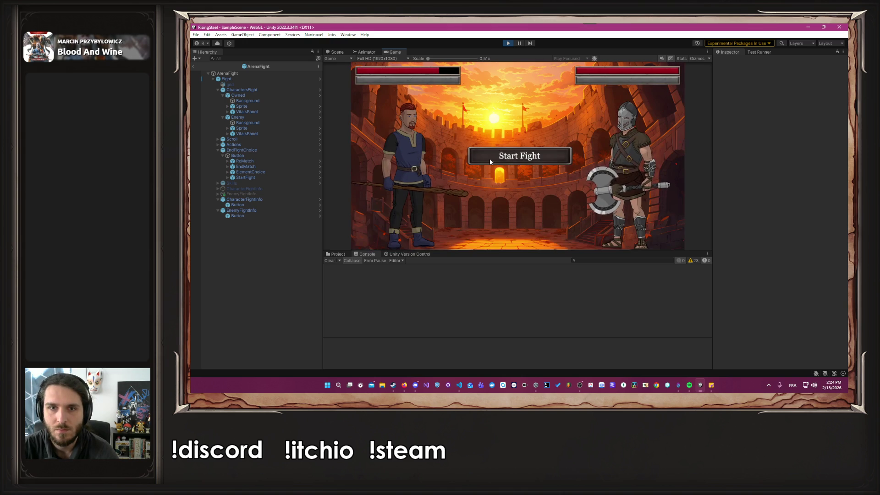
# Step: Start the fight and defeat Elendir with three attacks
pyautogui.click(481, 160)
pyautogui.click(433, 169)
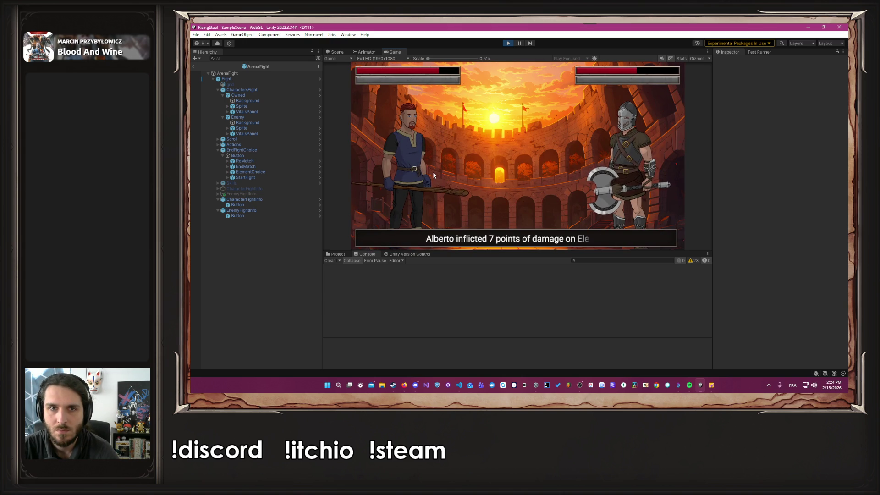
pyautogui.click(432, 171)
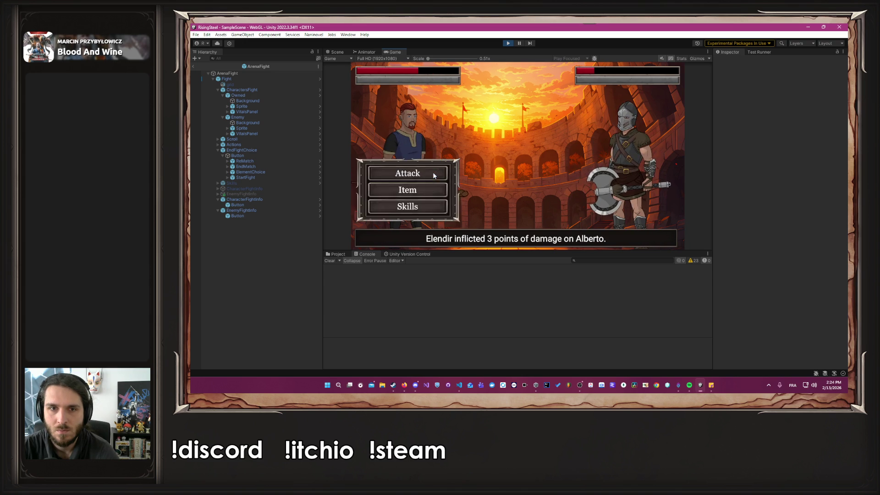
pyautogui.click(433, 173)
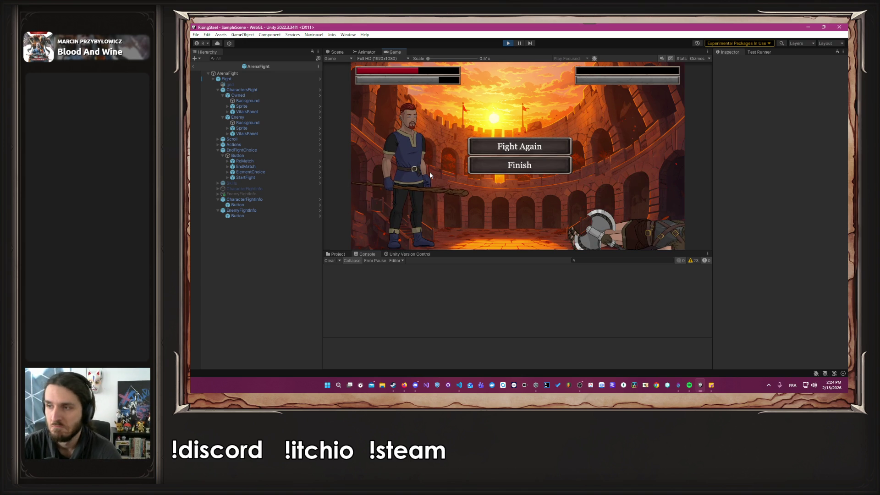
# Step: Fight again and defeat Vaella with a Burn cast followed by an attack
pyautogui.click(525, 151)
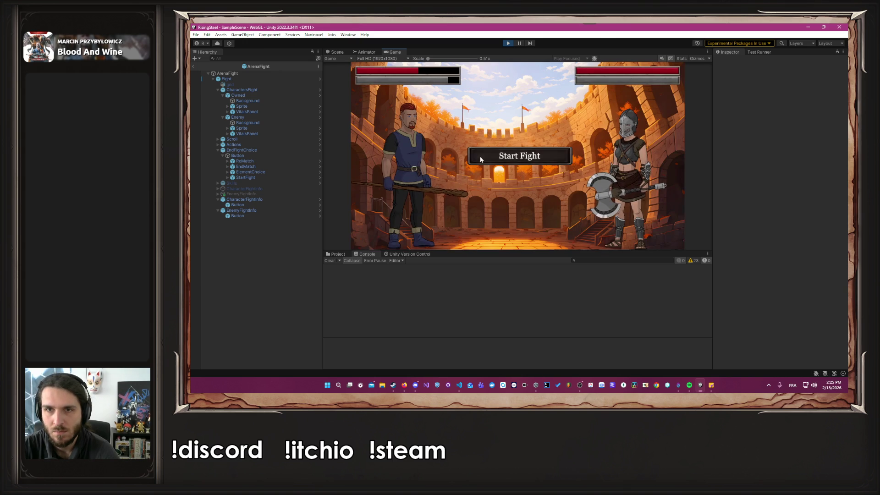
pyautogui.click(479, 159)
pyautogui.click(424, 206)
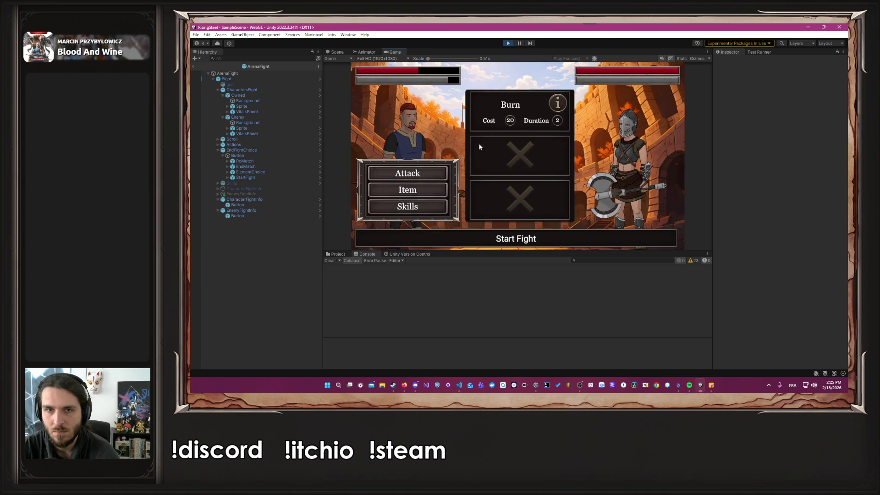
pyautogui.click(499, 113)
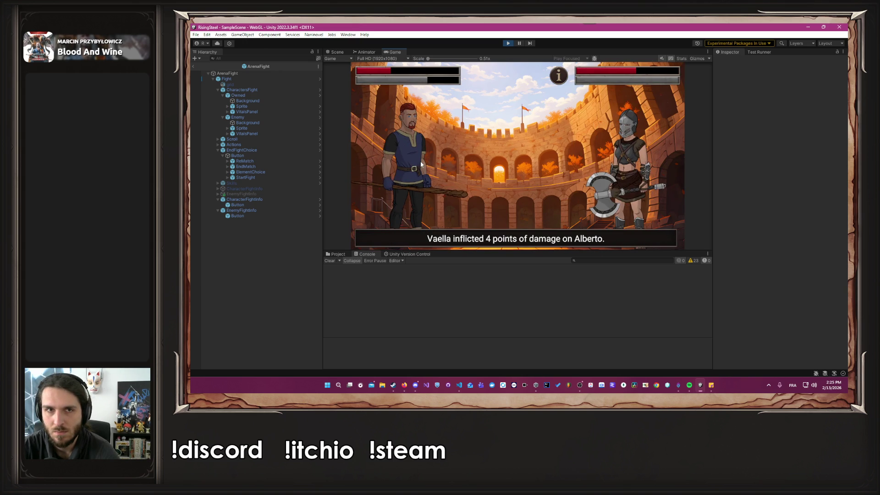
pyautogui.click(389, 173)
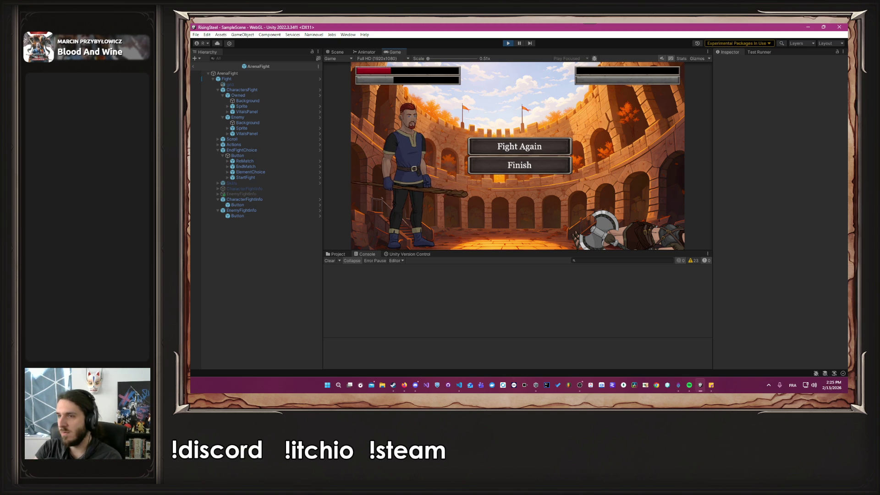
pyautogui.hotkey('alt', 'Tab')
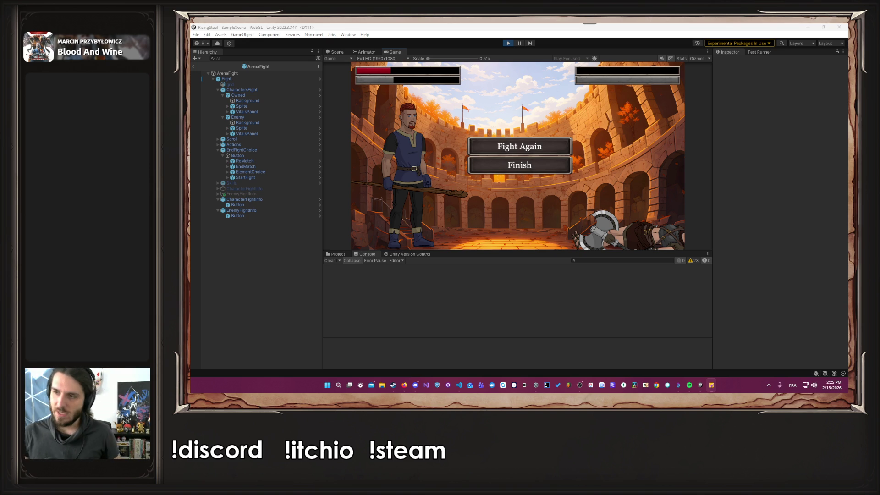
pyautogui.press('super+shift+s')
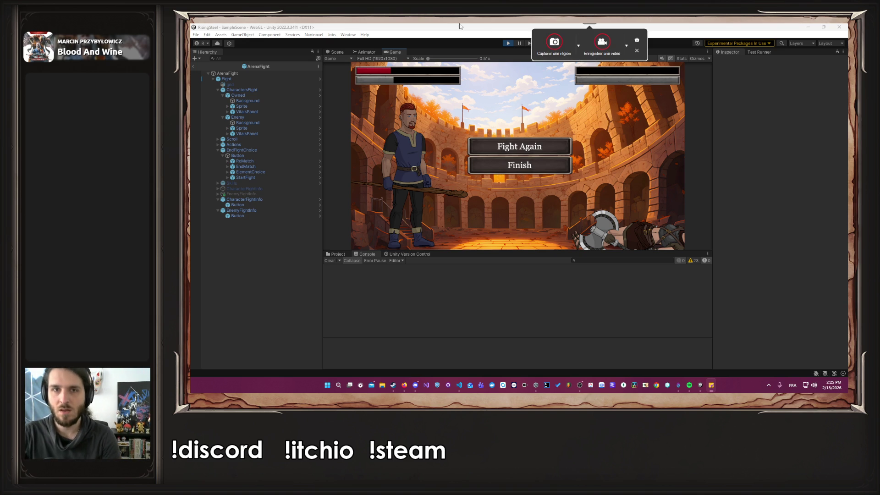
# Step: Restart Play mode, load a save via Continue, then stop playing and return to Visual Studio Code
pyautogui.click(506, 44)
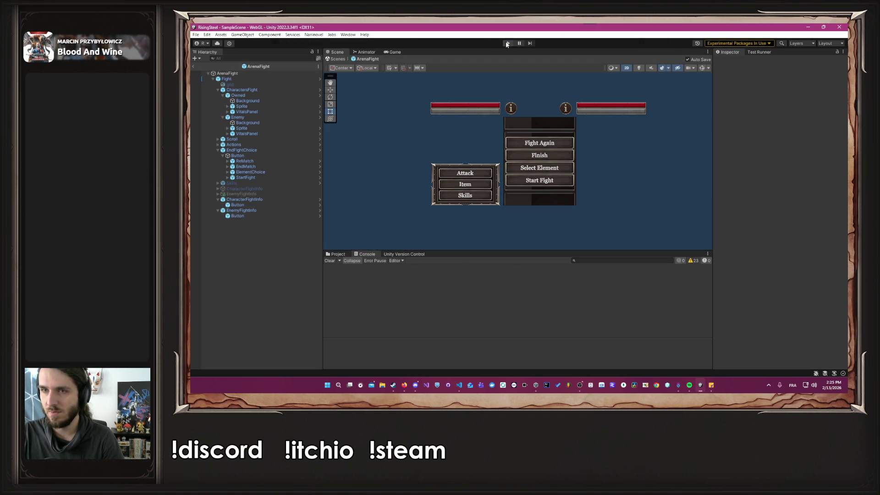
pyautogui.click(506, 43)
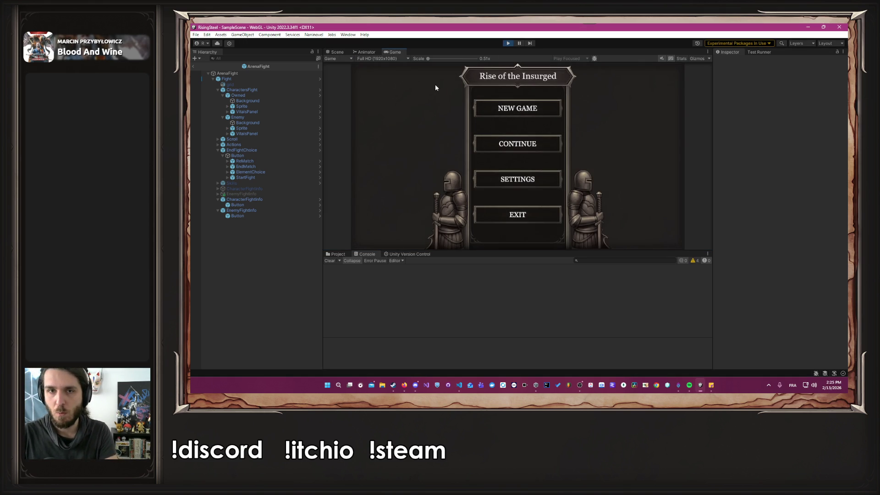
pyautogui.click(504, 144)
pyautogui.click(481, 154)
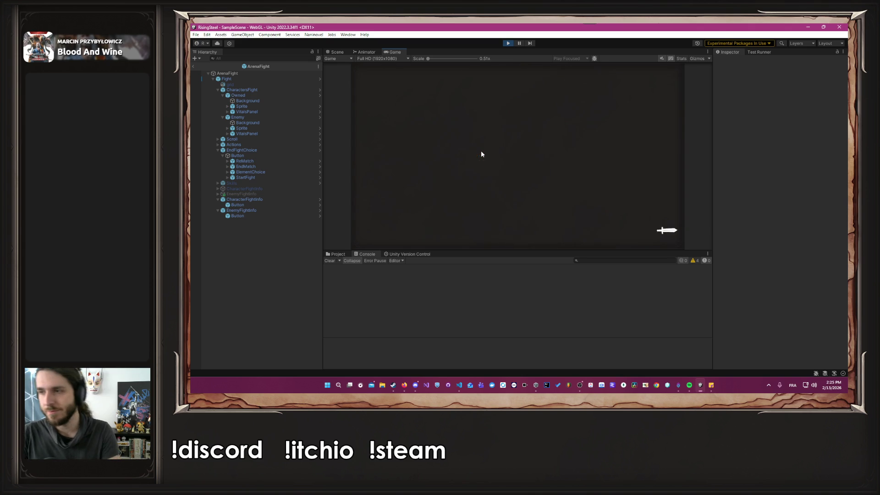
pyautogui.click(507, 44)
pyautogui.hotkey('alt', 'Tab')
pyautogui.hotkey('alt', 'Tab')
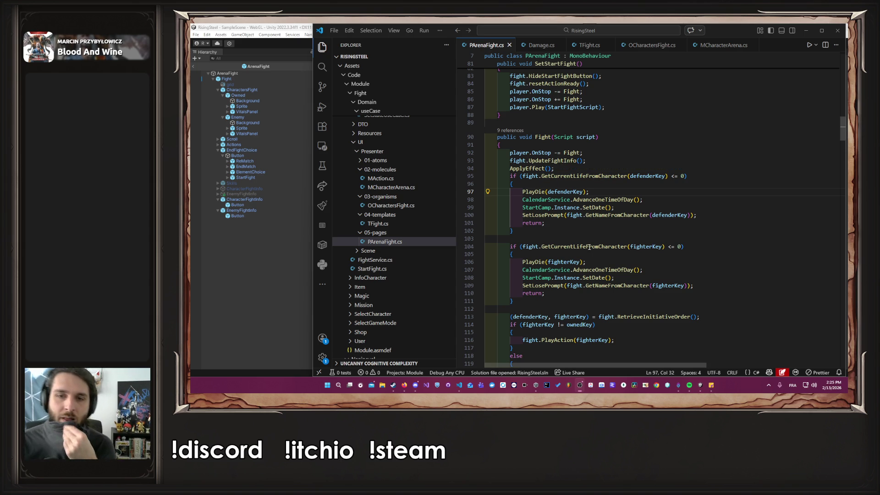
# Step: From the PlayAction call on line 116, jump to the ShowAction definition in TFight.cs
pyautogui.scroll(-3, 637, 197)
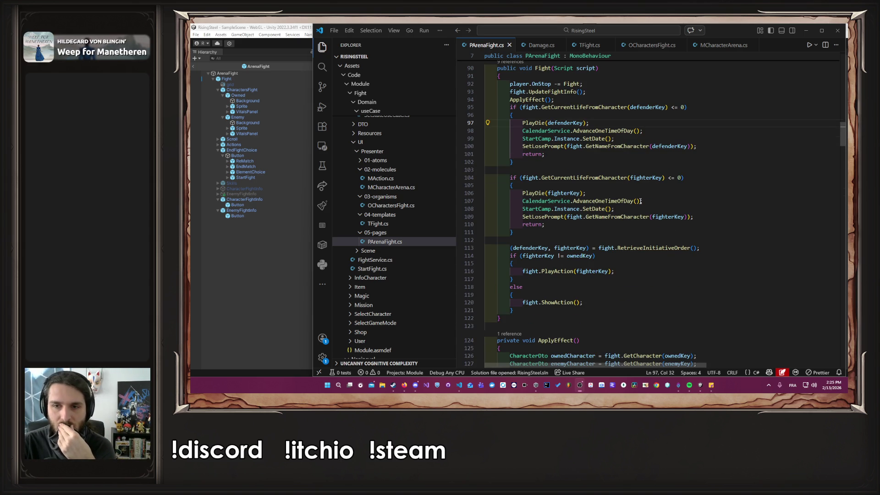
pyautogui.scroll(-2, 637, 227)
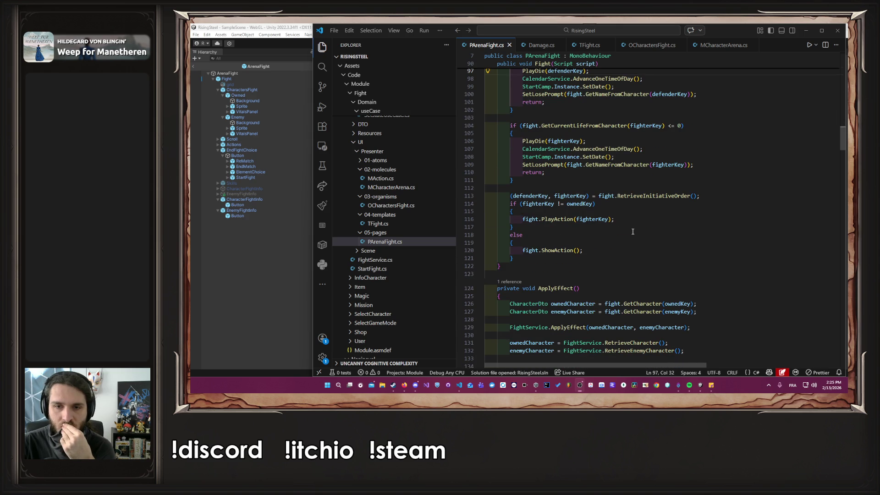
pyautogui.click(565, 219)
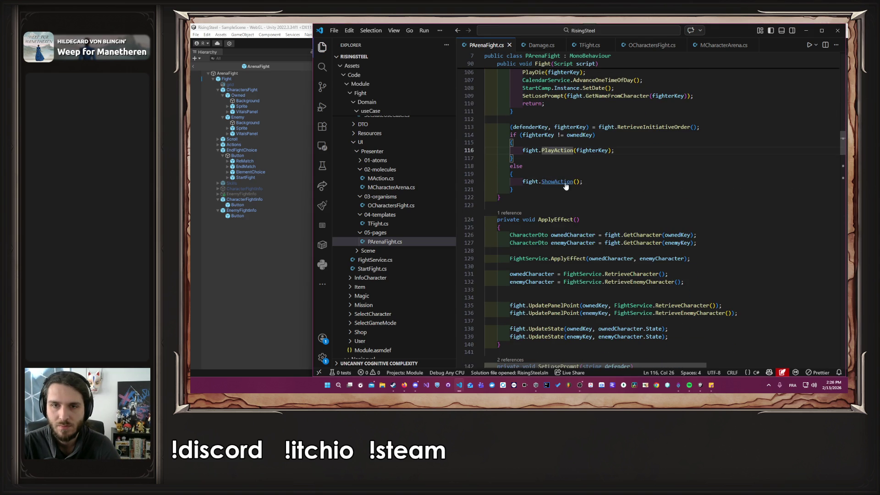
pyautogui.keyDown('ctrl'); pyautogui.click(556, 249); pyautogui.keyUp('ctrl')
pyautogui.scroll(-3, 659, 193)
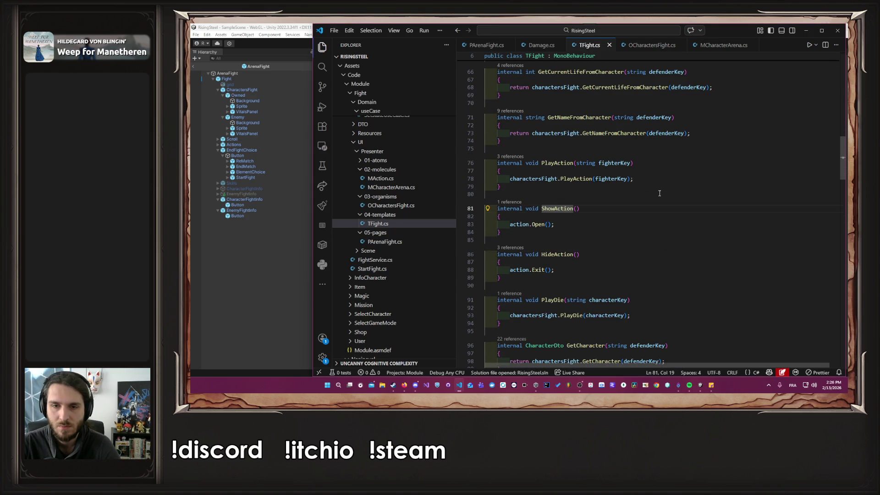
# Step: Follow action.Open() into MAction.cs, then return to TFight.cs and scroll through it
pyautogui.keyDown('ctrl'); pyautogui.click(540, 207); pyautogui.keyUp('ctrl')
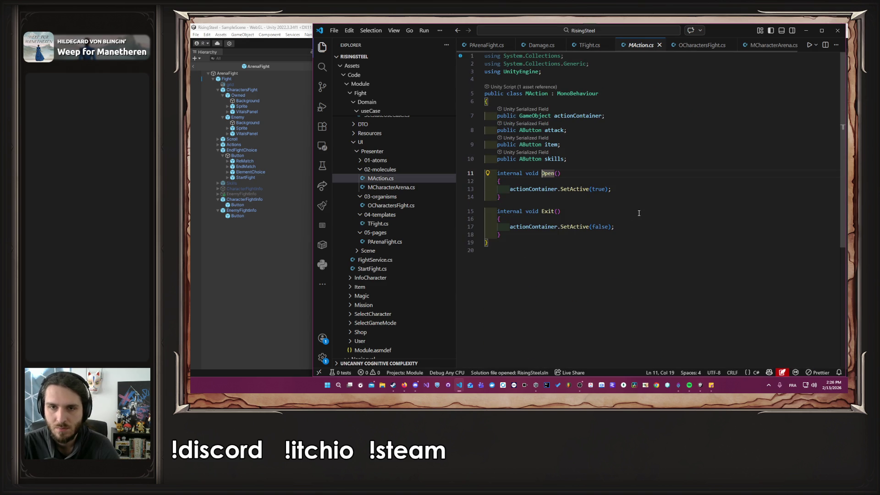
pyautogui.hotkey('alt', 'Left')
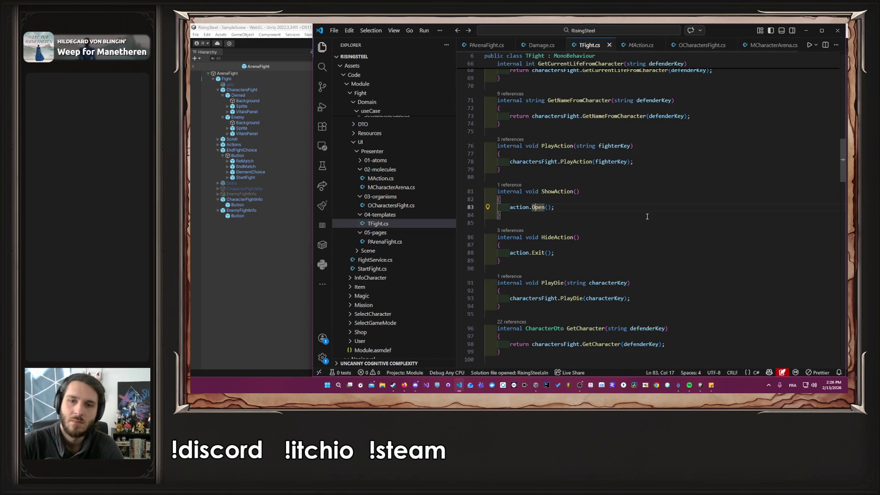
pyautogui.scroll(15, 647, 216)
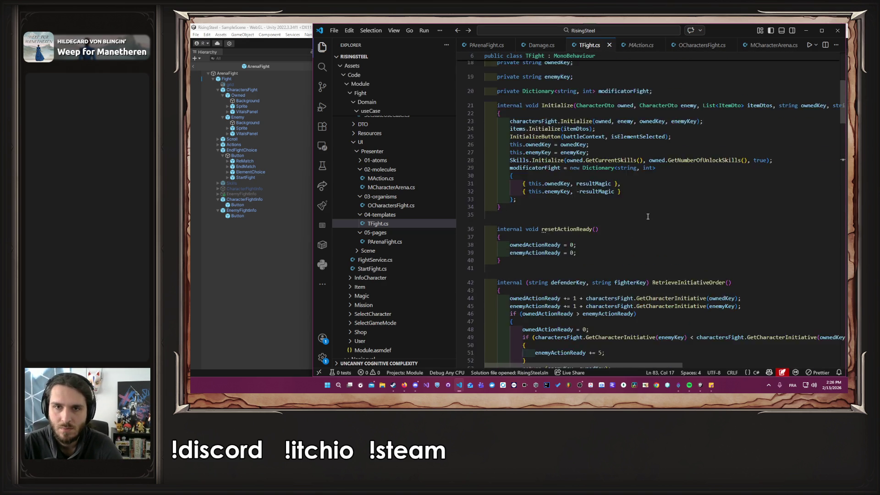
pyautogui.scroll(-10, 647, 217)
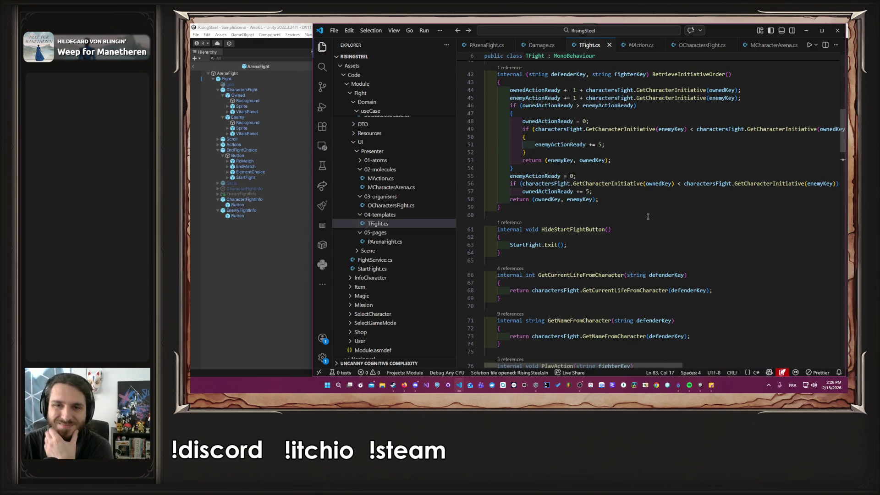
pyautogui.scroll(-12, 648, 216)
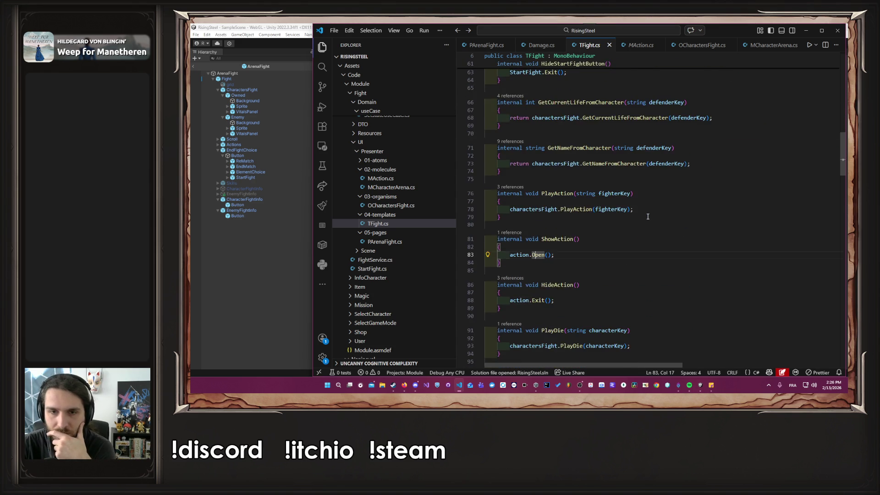
pyautogui.scroll(-20, 647, 217)
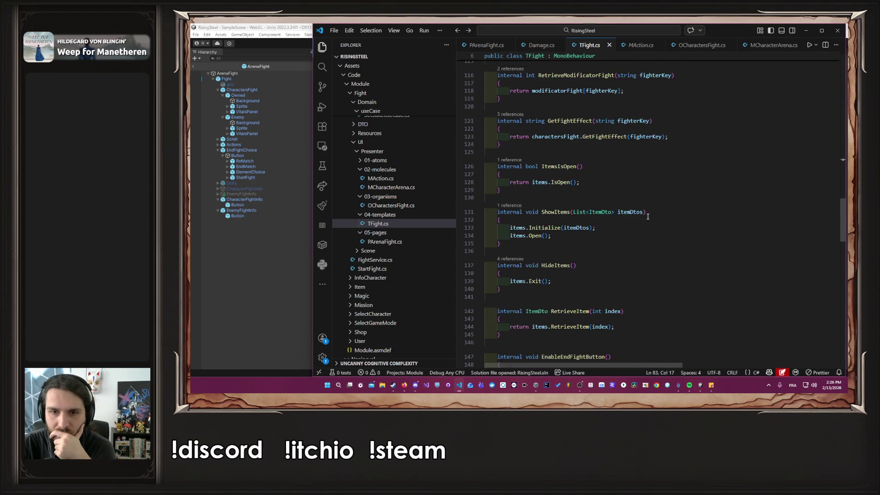
# Step: Bring PArenaFight.cs back into view and close the Damage.cs tab
pyautogui.click(541, 45)
pyautogui.click(501, 46)
pyautogui.middleClick(539, 45)
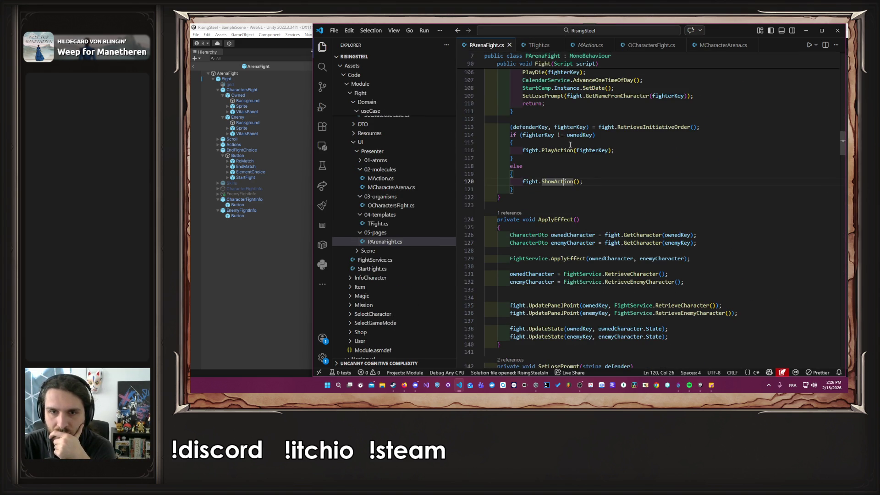
pyautogui.scroll(-4, 618, 163)
pyautogui.scroll(-10, 619, 163)
pyautogui.scroll(20, 623, 170)
pyautogui.scroll(-20, 627, 175)
pyautogui.scroll(-8, 627, 176)
# Step: Select PlayAction on line 160 of the Attack method and view its definition
pyautogui.click(615, 178)
pyautogui.click(616, 182)
pyautogui.doubleClick(555, 185)
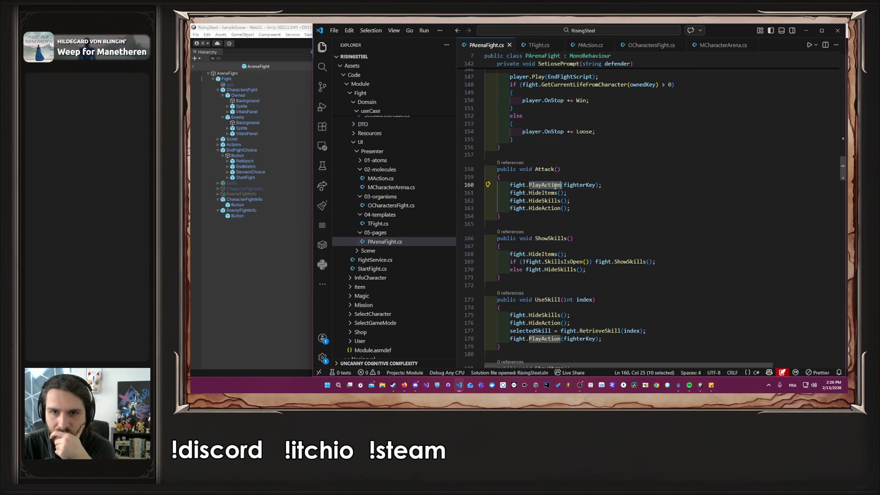
pyautogui.scroll(-4, 617, 202)
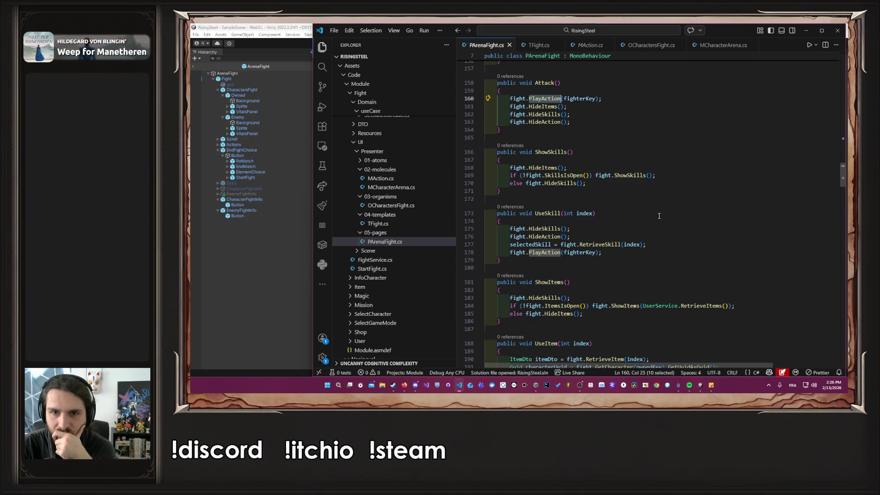
pyautogui.press('F12')
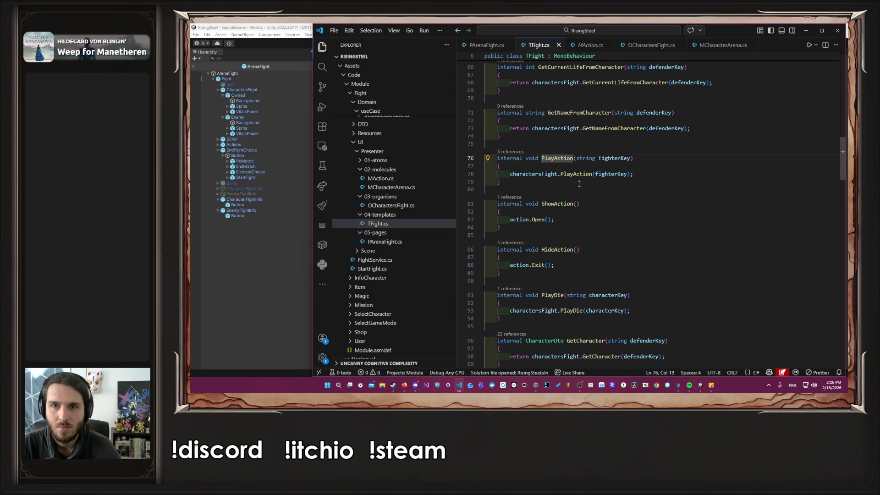
pyautogui.click(473, 42)
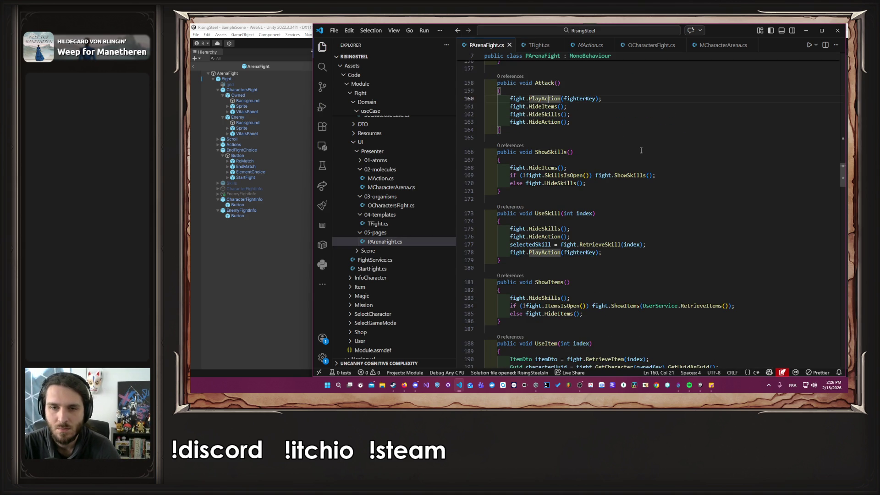
# Step: Trace PlayAction through TFight.cs, OCharactersFight.cs and MCharacterArena.cs into ACharacter.cs, then navigate back
pyautogui.press('F12')
pyautogui.click(576, 176)
pyautogui.press('F12')
pyautogui.click(613, 174)
pyautogui.press('F12')
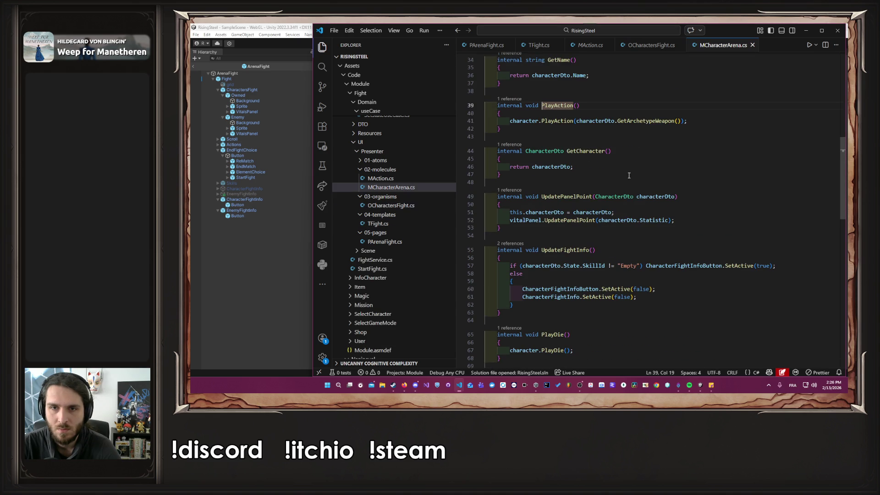
pyautogui.click(557, 120)
pyautogui.press('F12')
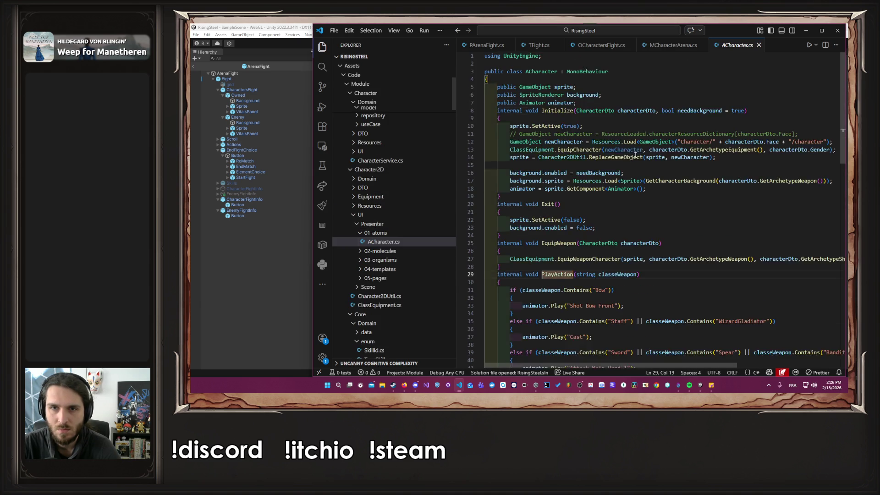
pyautogui.scroll(-7, 651, 161)
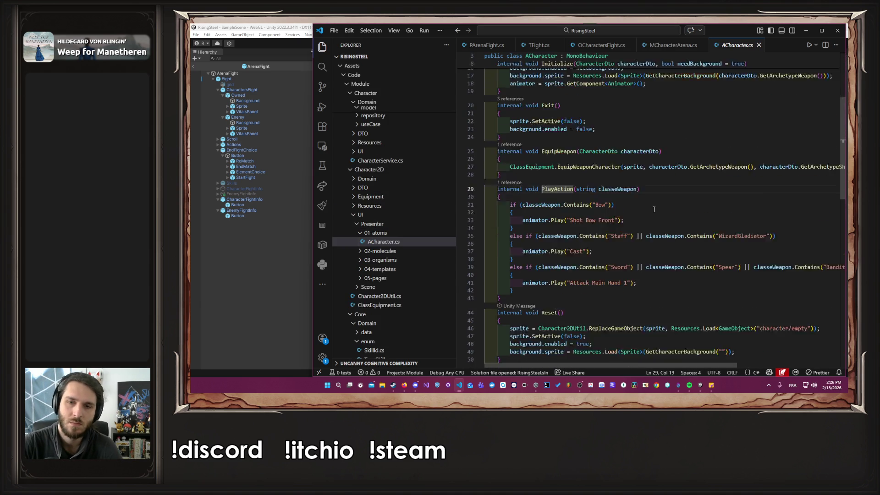
pyautogui.hotkey('alt', 'Left')
pyautogui.hotkey('alt', 'Left')
pyautogui.hotkey('alt', 'Left')
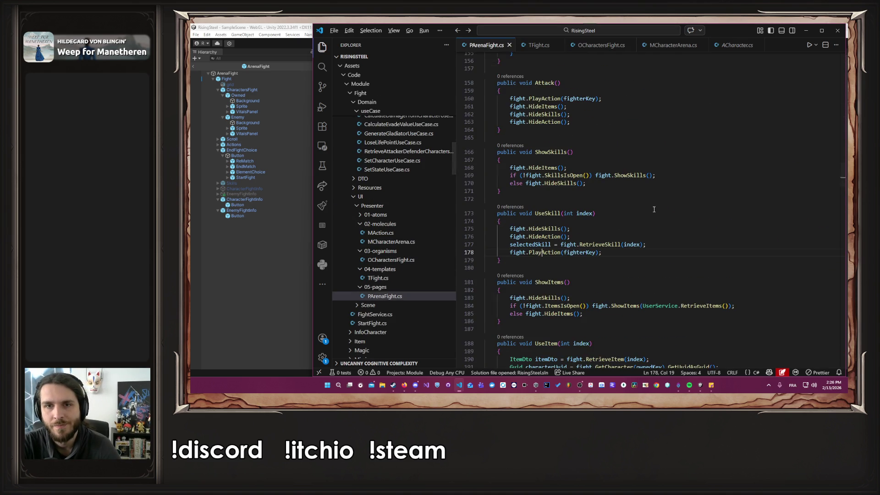
# Step: Open the Damage.cs animator script as a permanent tab
pyautogui.scroll(6, 362, 224)
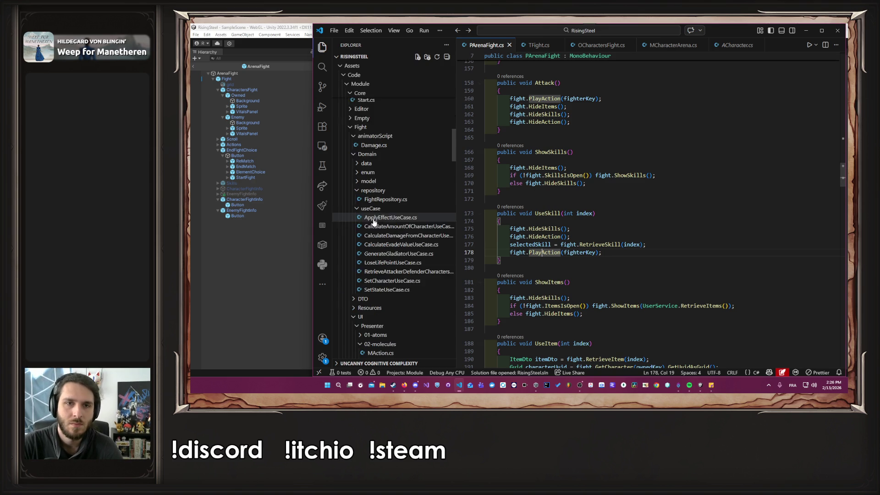
pyautogui.click(390, 234)
pyautogui.doubleClick(389, 234)
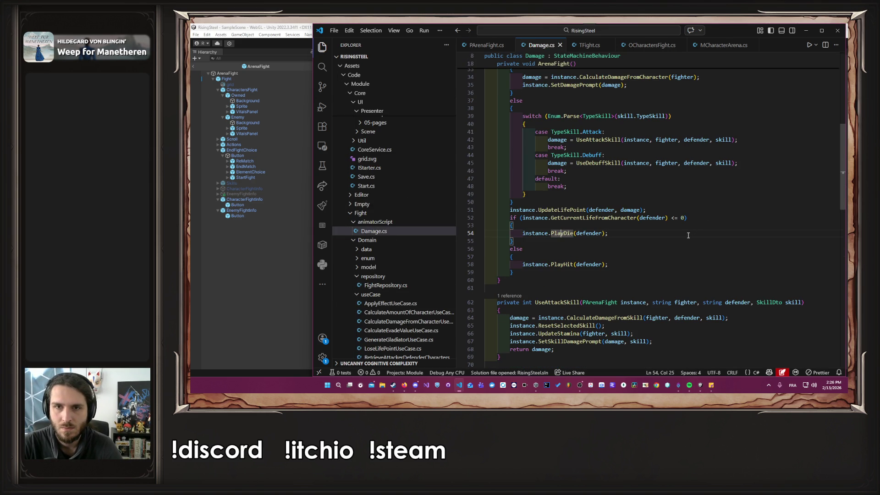
# Step: Duplicate the IsDefenderEvade if line and change the copy's condition to true
pyautogui.scroll(4, 688, 235)
pyautogui.scroll(2, 689, 236)
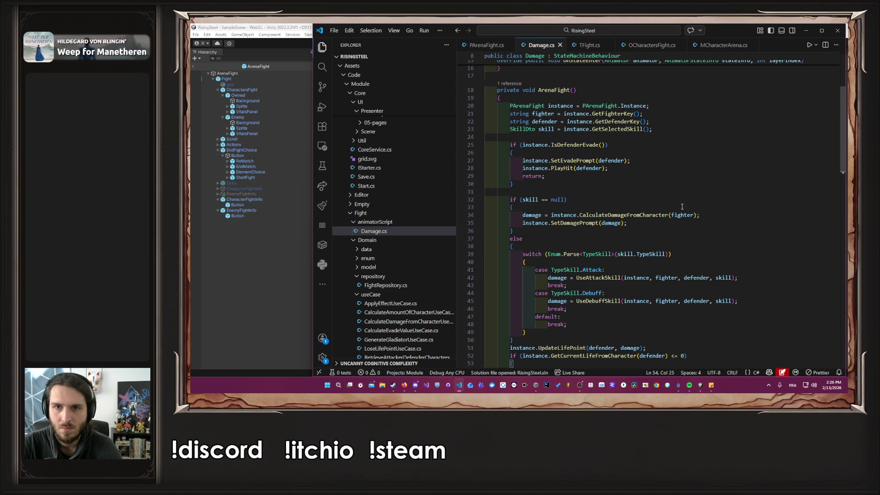
pyautogui.click(586, 146)
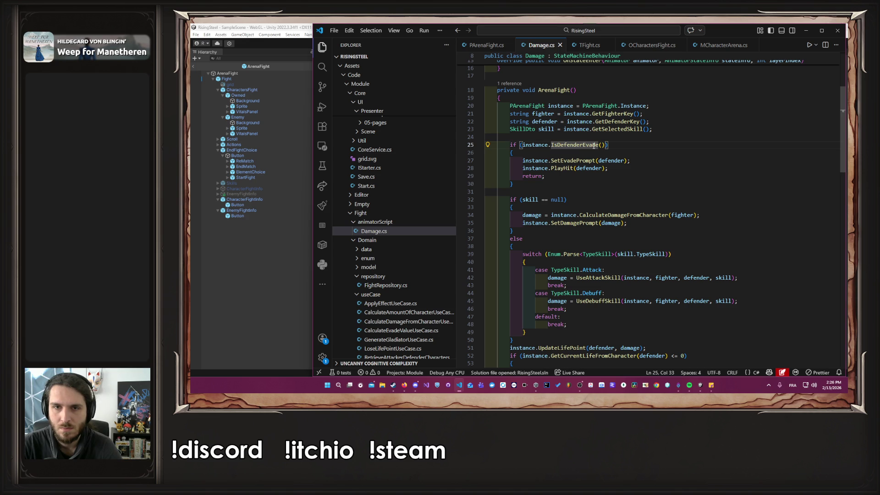
pyautogui.click(605, 145)
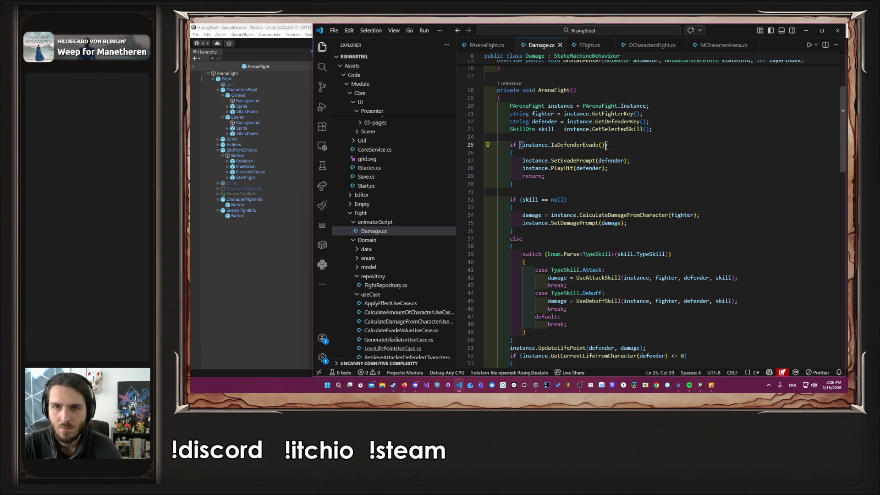
pyautogui.hotkey('shift', 'alt', 'Down')
pyautogui.press('Left')
pyautogui.hotkey('ctrl', 'shift', 'Left')
pyautogui.hotkey('ctrl', 'shift', 'Left')
pyautogui.hotkey('ctrl', 'shift', 'Left')
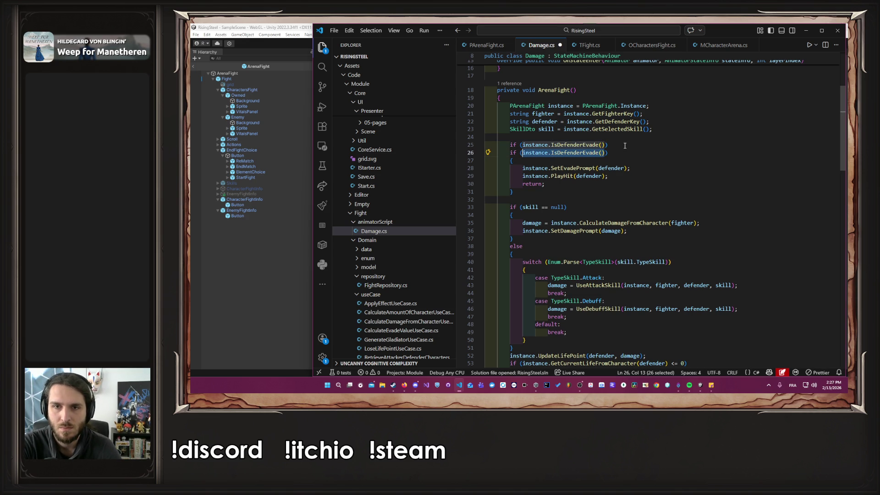
pyautogui.write('true')
# Step: Comment out the original IsDefenderEvade check with Ctrl+/ and save Damage.cs
pyautogui.press('Escape')
pyautogui.press('Up')
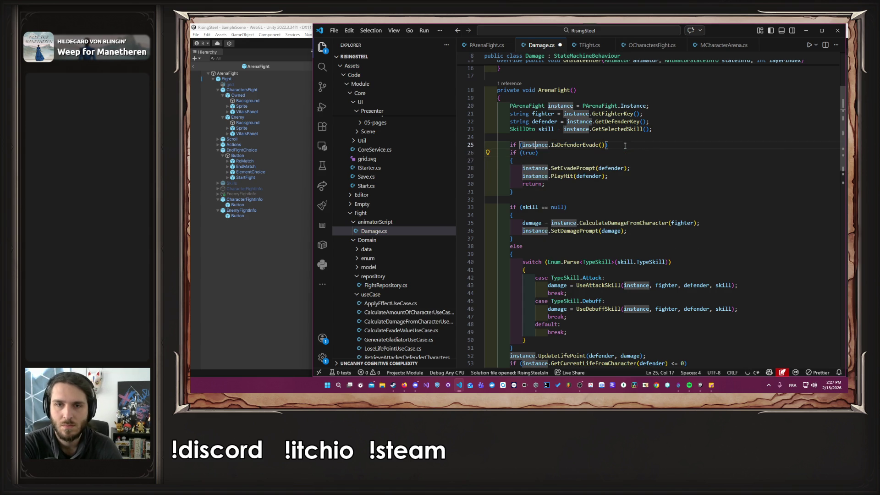
pyautogui.hotkey('ctrl', '/')
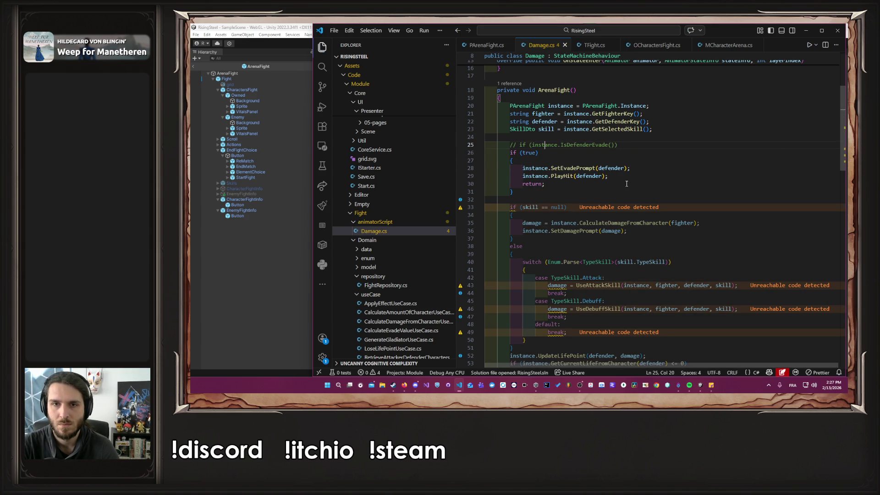
pyautogui.click(545, 157)
pyautogui.hotkey('ctrl', 'z')
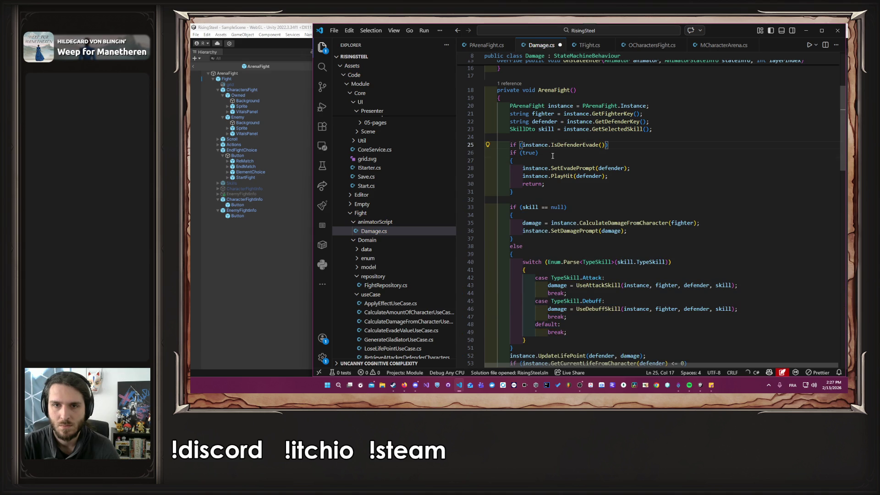
pyautogui.hotkey('ctrl', 'y')
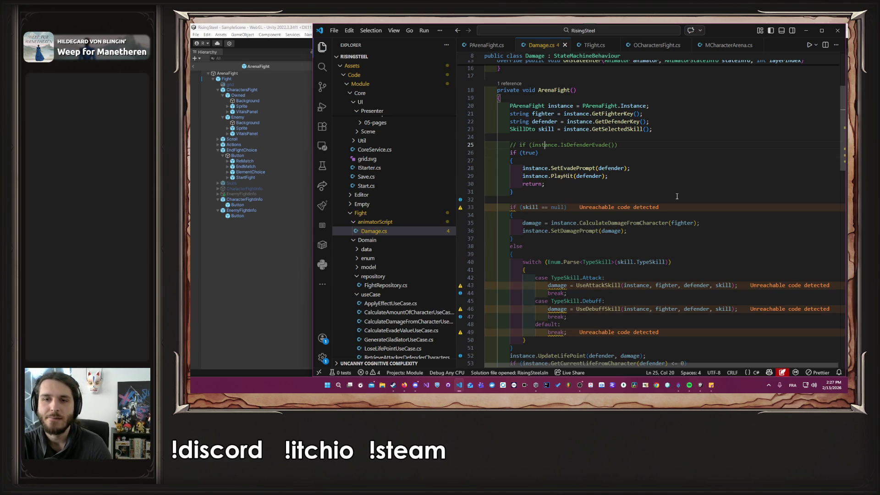
pyautogui.hotkey('ctrl', 'z')
pyautogui.hotkey('ctrl', 's')
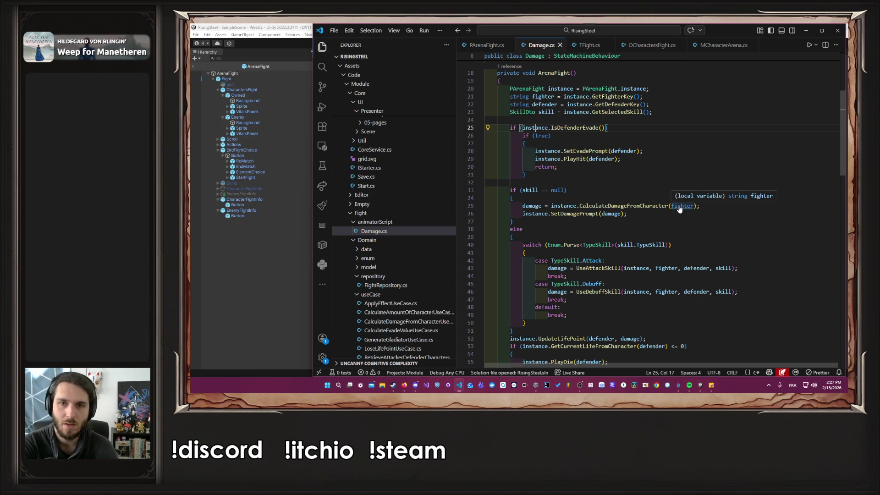
pyautogui.hotkey('ctrl', 'Left')
pyautogui.hotkey('ctrl', 'Left')
pyautogui.hotkey('ctrl', '/')
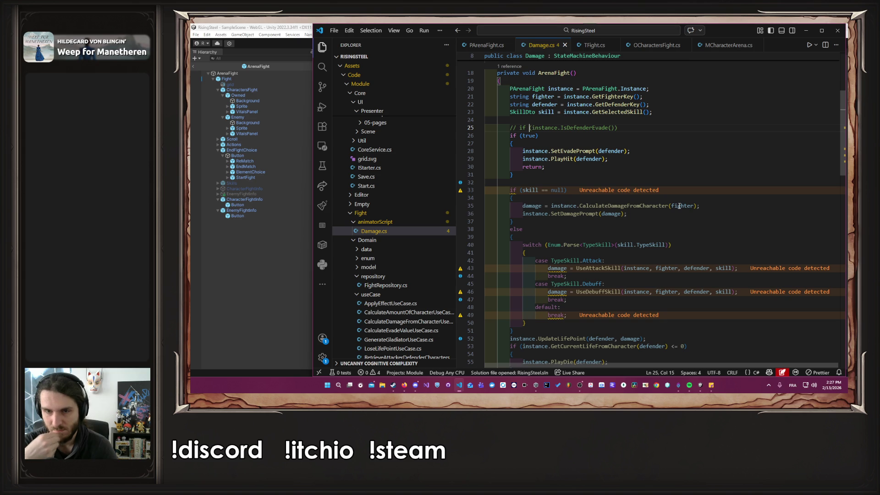
pyautogui.click(668, 206)
pyautogui.scroll(-2, 659, 197)
pyautogui.click(659, 187)
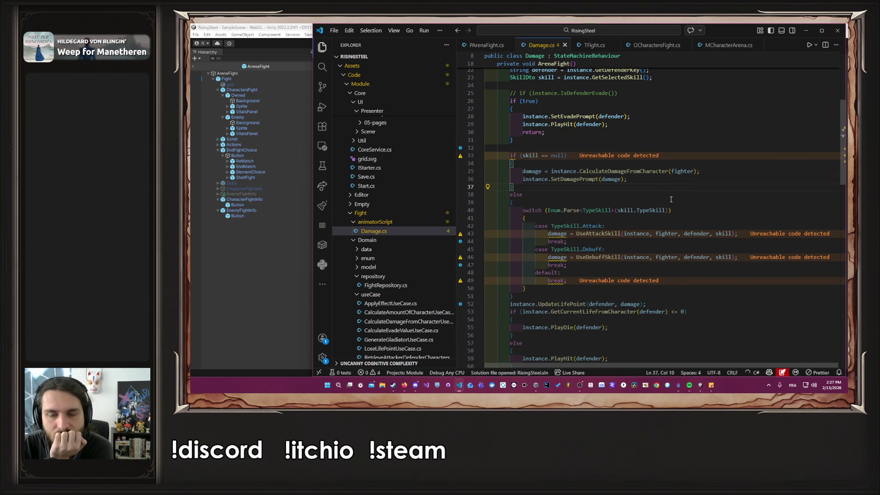
pyautogui.doubleClick(598, 234)
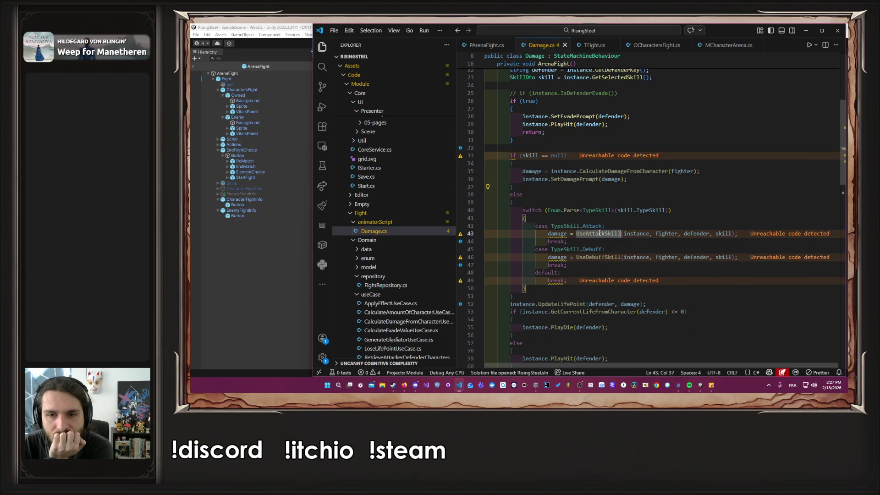
pyautogui.scroll(-8, 669, 223)
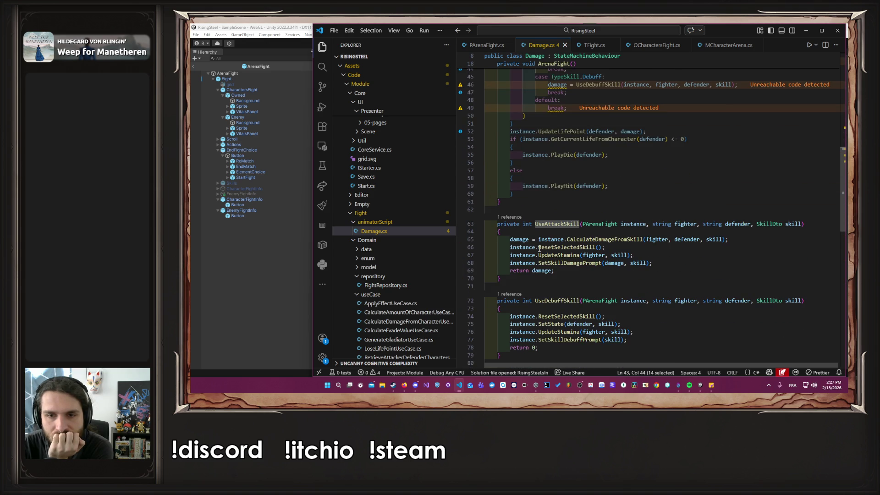
pyautogui.doubleClick(557, 256)
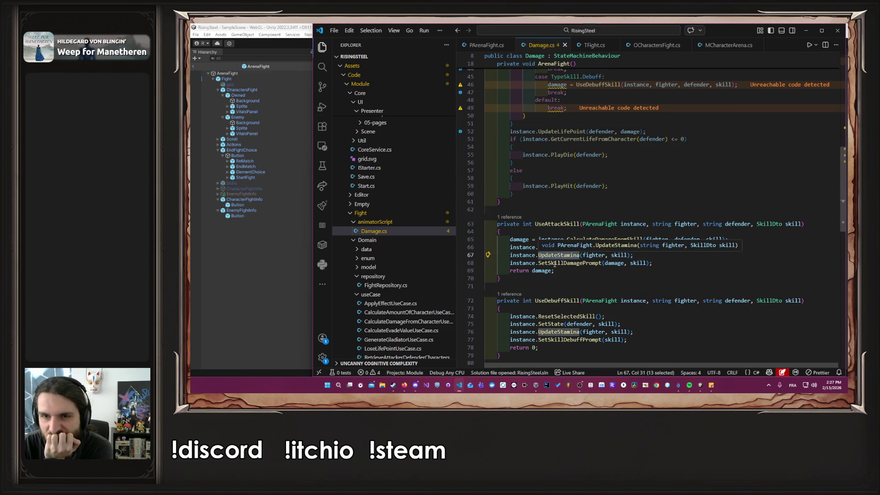
pyautogui.scroll(10, 640, 209)
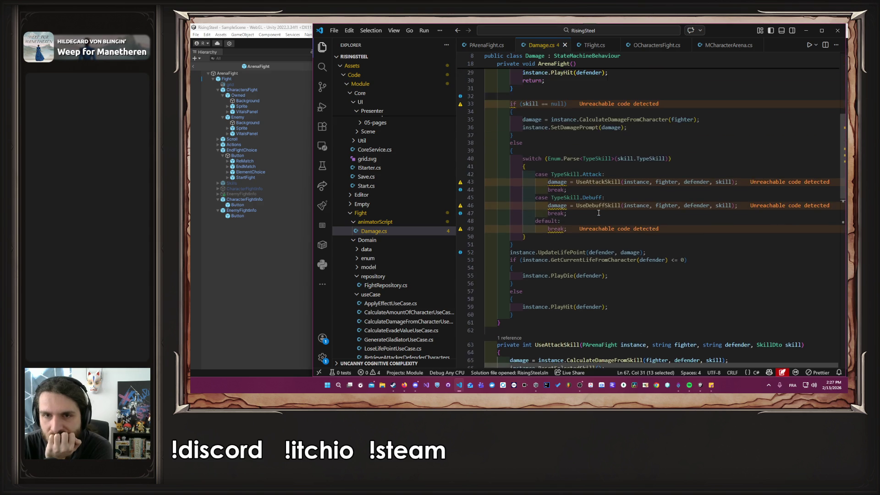
pyautogui.scroll(2, 601, 216)
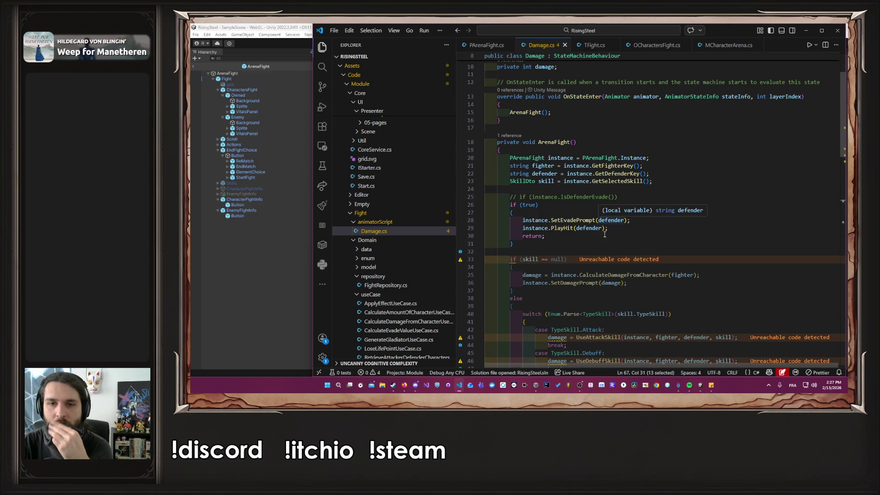
pyautogui.scroll(-3, 620, 251)
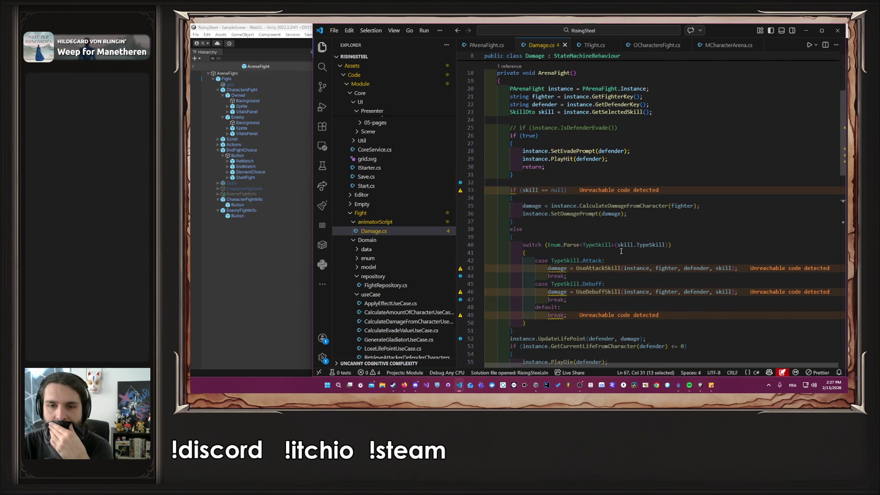
pyautogui.scroll(-3, 621, 251)
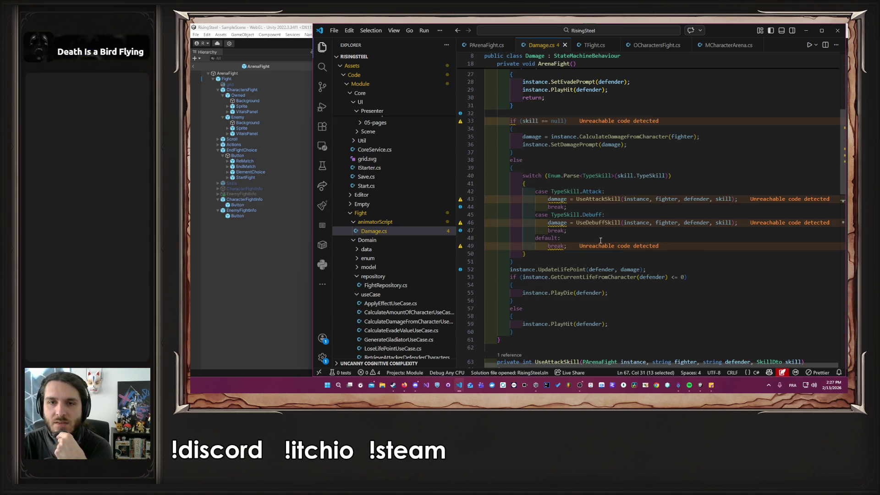
pyautogui.click(566, 145)
pyautogui.doubleClick(566, 146)
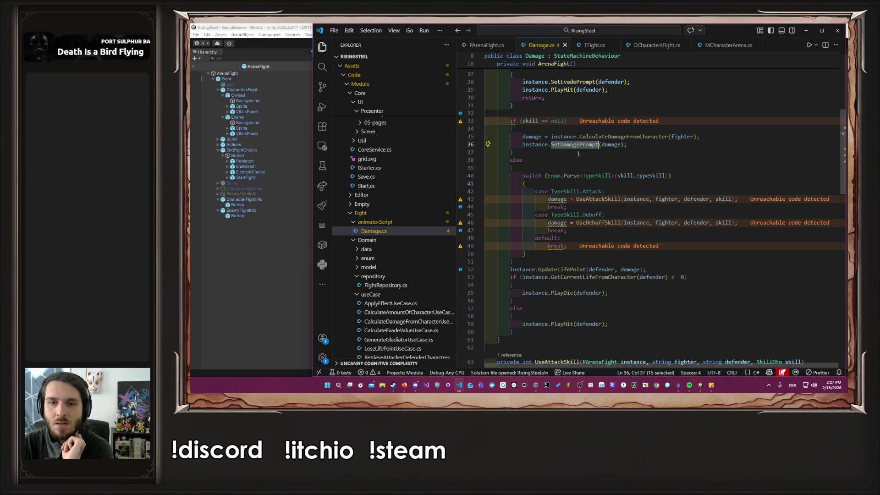
pyautogui.doubleClick(556, 198)
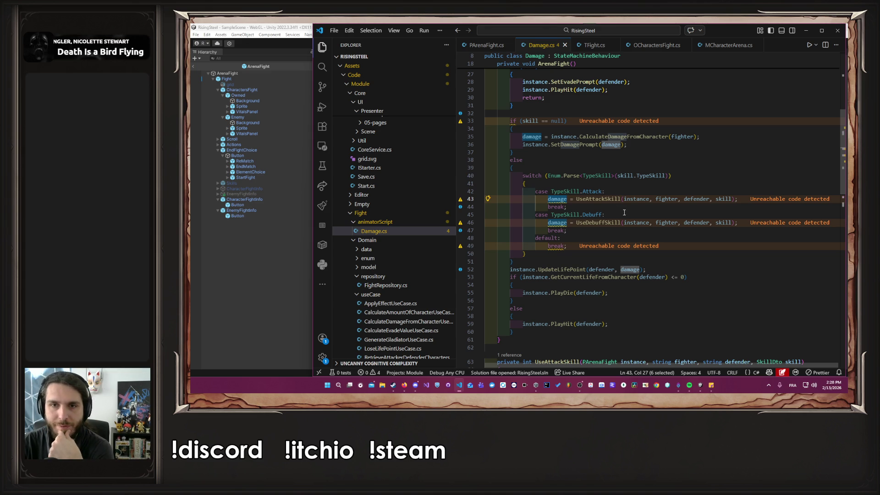
pyautogui.moveTo(736, 199)
pyautogui.mouseDown()
pyautogui.moveTo(488, 199)
pyautogui.moveTo(549, 199)
pyautogui.mouseUp()
pyautogui.hotkey('ctrl', 'c')
pyautogui.scroll(4, 574, 190)
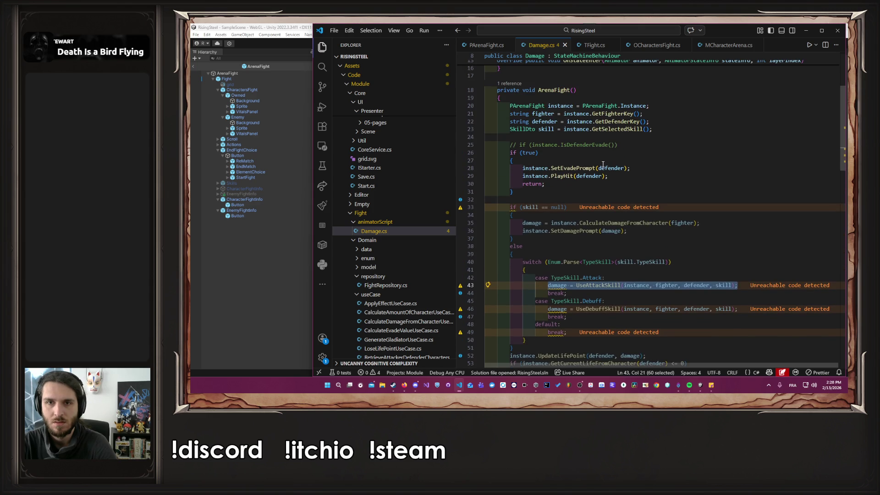
pyautogui.click(618, 147)
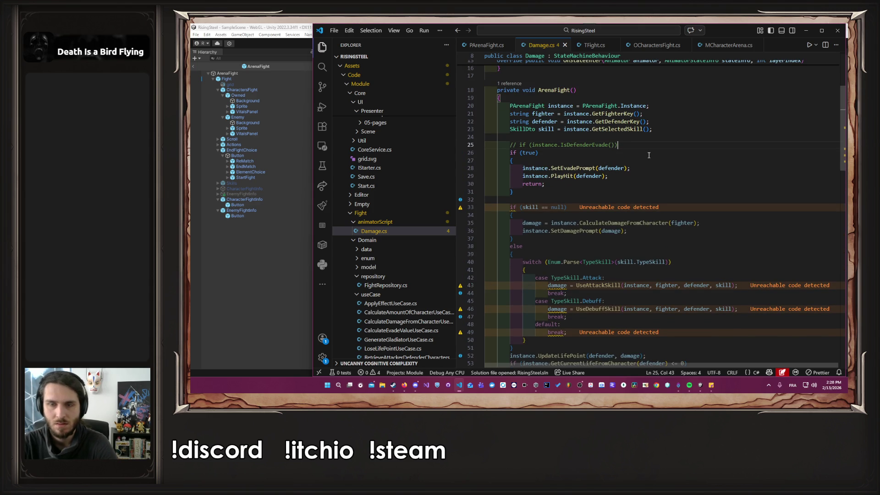
# Step: Paste the UseAttackSkill line under line 25, review that method, then undo back to the IsDefenderEvade check
pyautogui.press('Return')
pyautogui.hotkey('ctrl', 'v')
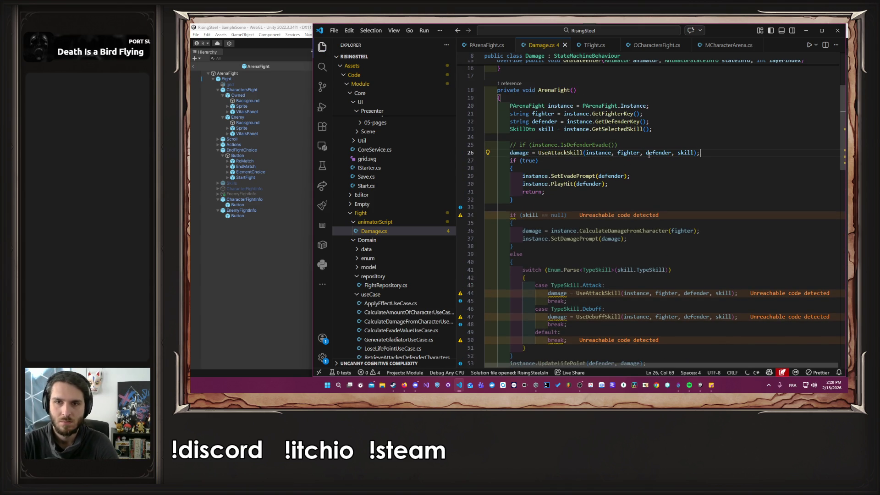
pyautogui.doubleClick(560, 152)
pyautogui.scroll(-2, 692, 191)
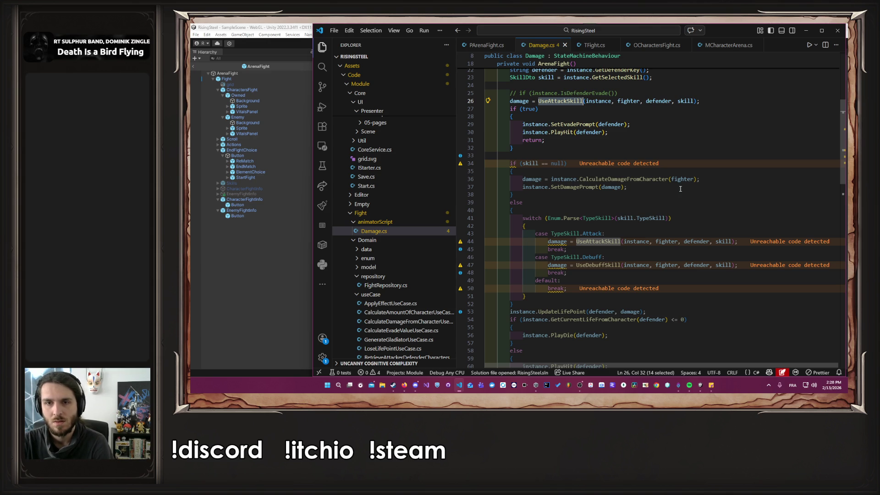
pyautogui.scroll(-6, 686, 188)
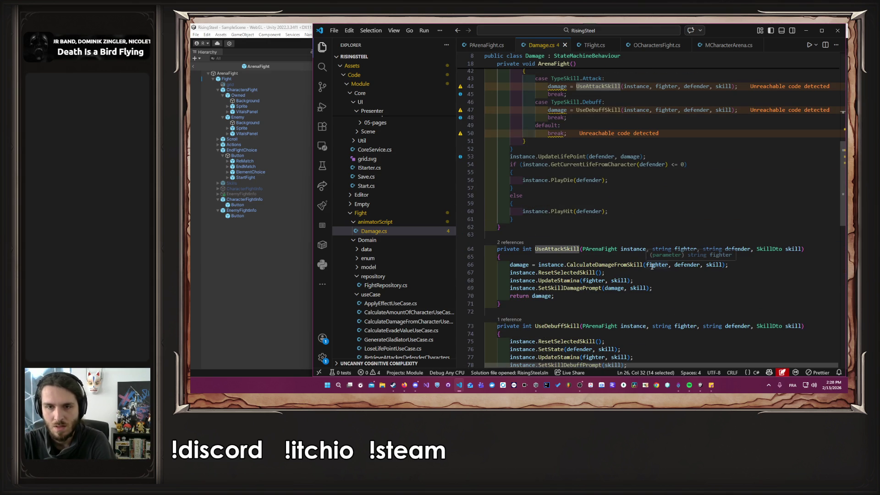
pyautogui.click(637, 258)
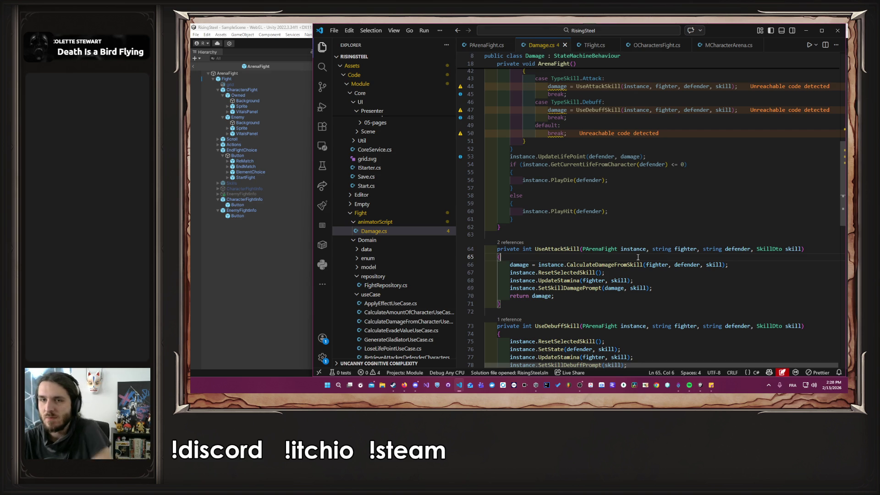
pyautogui.hotkey('ctrl', 'z')
pyautogui.hotkey('ctrl', 'z')
pyautogui.hotkey('ctrl', 'z')
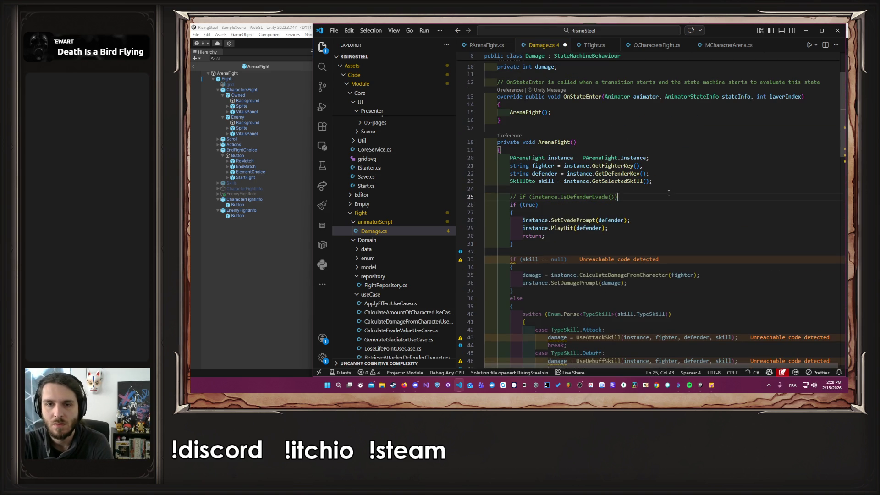
pyautogui.hotkey('ctrl', 'z')
pyautogui.hotkey('ctrl', 'z')
pyautogui.hotkey('ctrl', 'z')
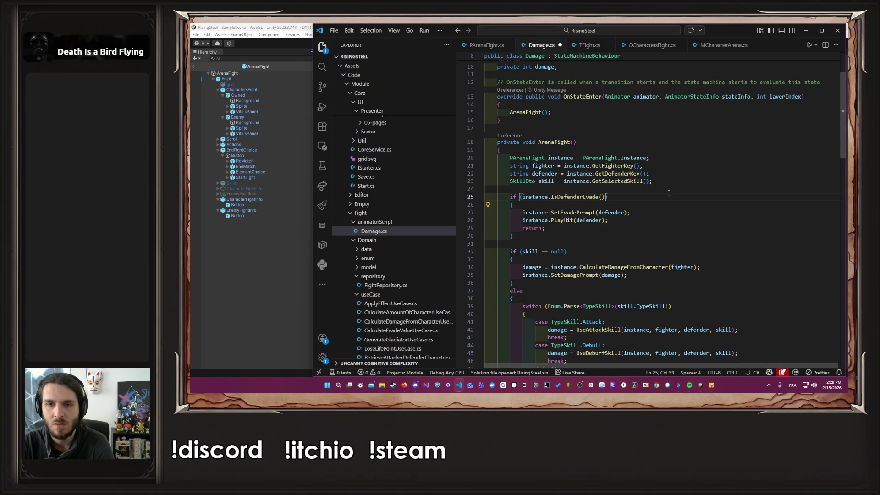
# Step: Delete the old IsDefenderEvade block and open an indented blank line after the skill handling
pyautogui.moveTo(514, 235); pyautogui.dragTo(464, 197)
pyautogui.hotkey('ctrl', 'c')
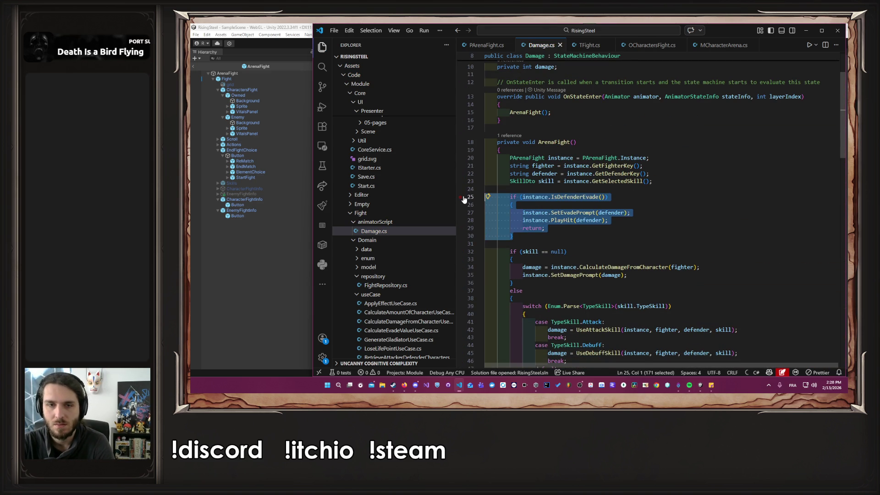
pyautogui.press('BackSpace')
pyautogui.press('BackSpace')
pyautogui.press('BackSpace')
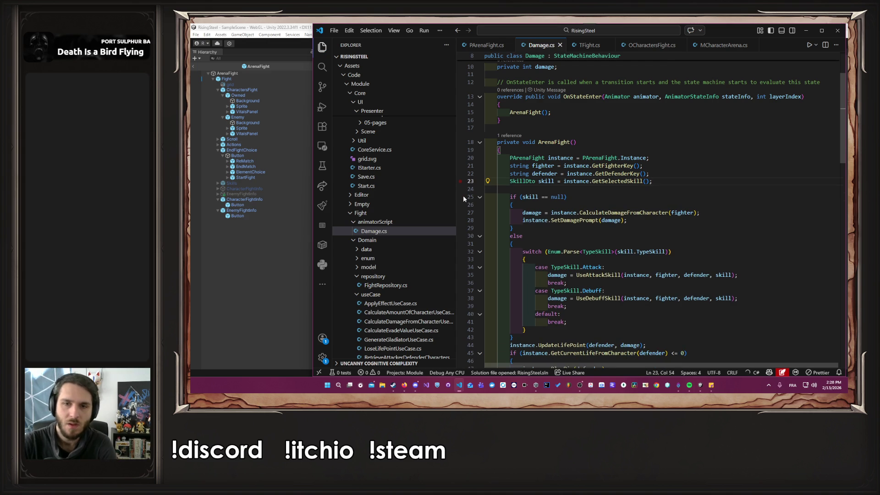
pyautogui.scroll(-3, 582, 204)
pyautogui.click(600, 268)
pyautogui.press('Return')
pyautogui.press('Return')
pyautogui.press('Return')
pyautogui.press('Up')
pyautogui.press('Tab')
pyautogui.press('Tab')
# Step: Paste the IsDefenderEvade if-block with SetEvadePrompt, PlayHit and return, and save Damage.cs
pyautogui.press('super')
pyautogui.click(653, 281)
pyautogui.hotkey('ctrl', 'v')
pyautogui.hotkey('ctrl', 's')
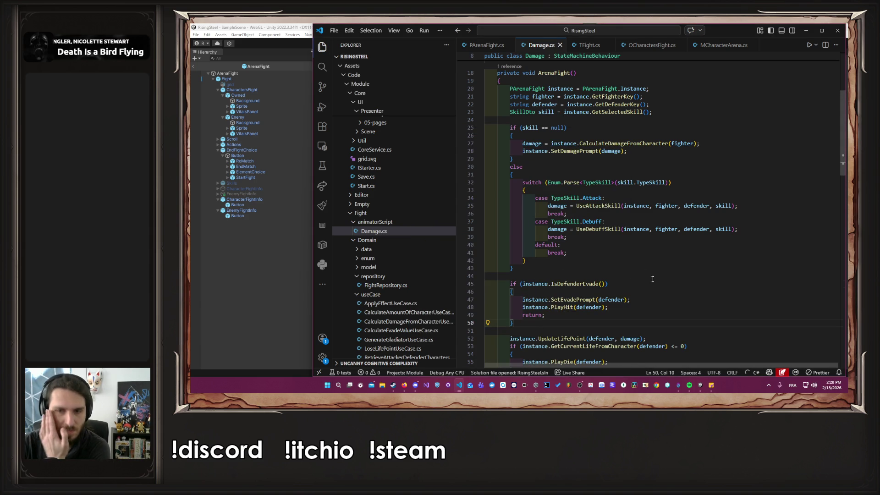
pyautogui.doubleClick(571, 307)
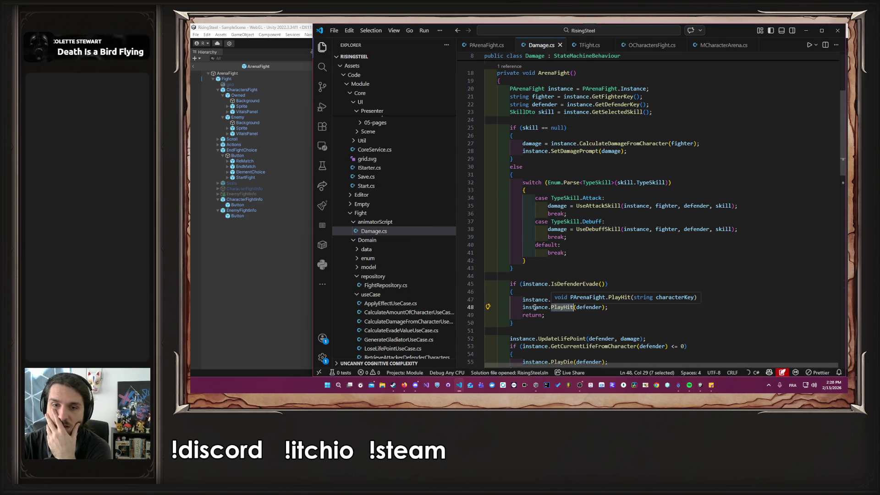
pyautogui.doubleClick(573, 299)
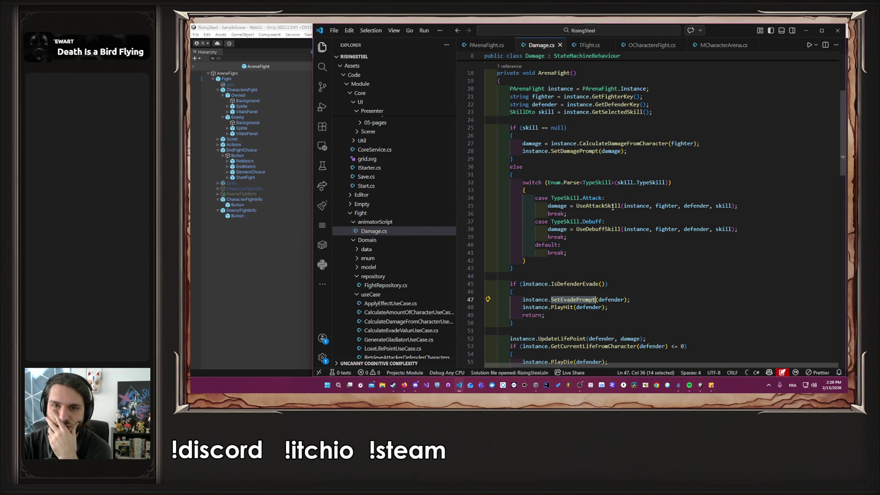
pyautogui.moveTo(627, 151)
pyautogui.mouseDown()
pyautogui.moveTo(491, 149)
pyautogui.moveTo(522, 151)
pyautogui.mouseUp()
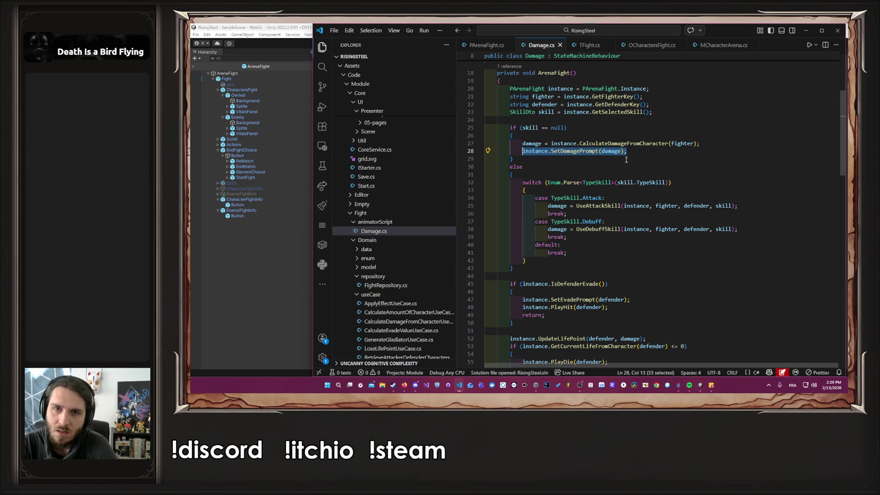
# Step: Move the evade check above if (skill == null) and save Damage.cs
pyautogui.hotkey('ctrl', 'z')
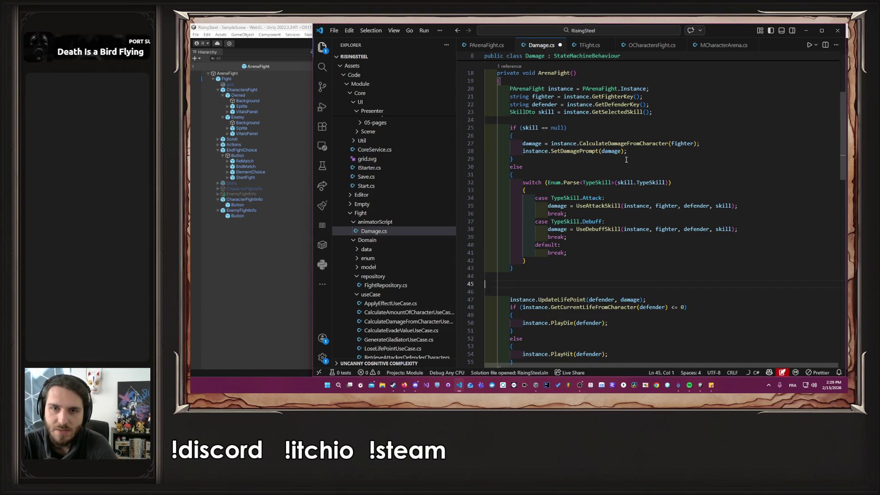
pyautogui.hotkey('ctrl', 'z')
pyautogui.hotkey('ctrl', 'z')
pyautogui.hotkey('ctrl', 'z')
pyautogui.hotkey('ctrl', 's')
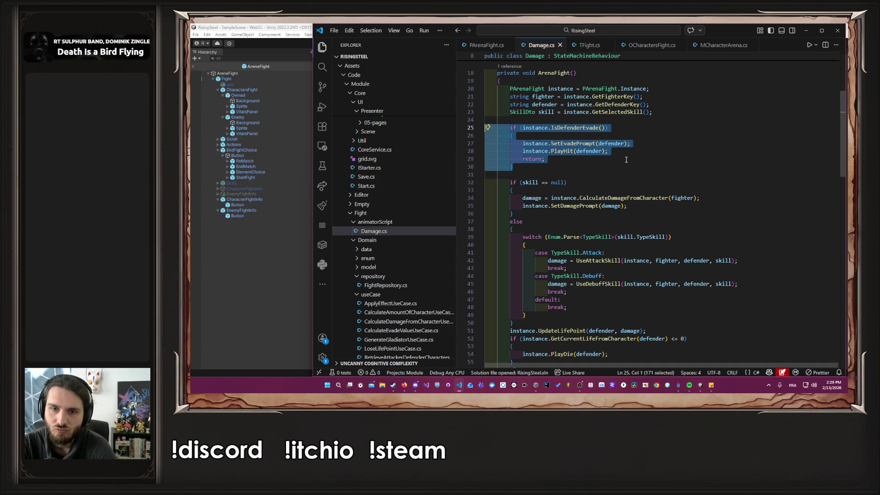
# Step: Delete the UpdateStamina line from the UseAttackSkill method
pyautogui.scroll(-7, 626, 160)
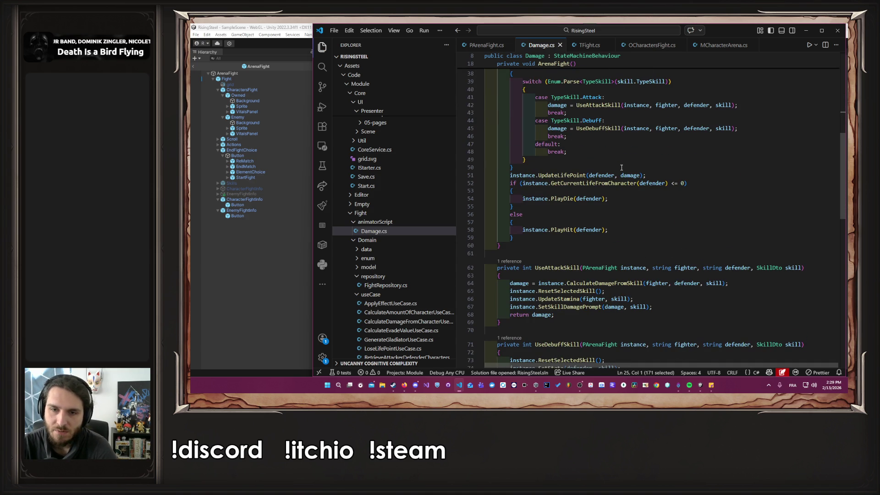
pyautogui.doubleClick(568, 267)
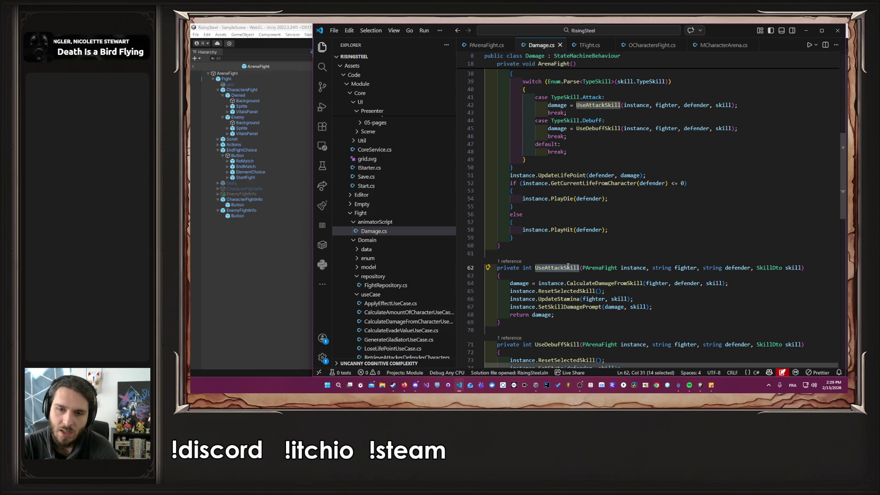
pyautogui.click(529, 292)
pyautogui.click(608, 292)
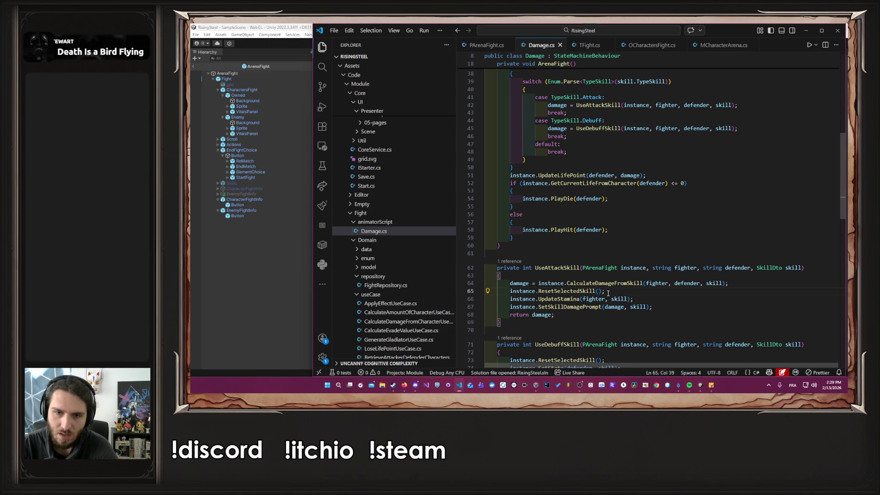
pyautogui.click(525, 301)
pyautogui.click(580, 298)
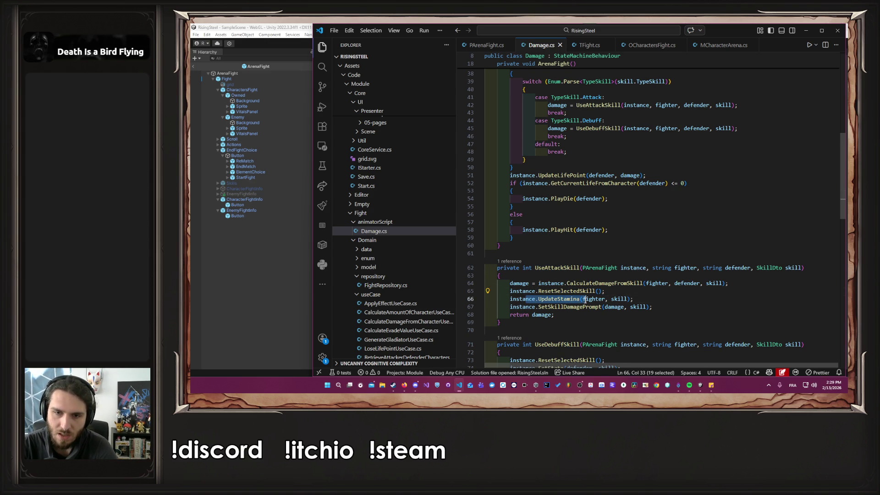
pyautogui.click(549, 306)
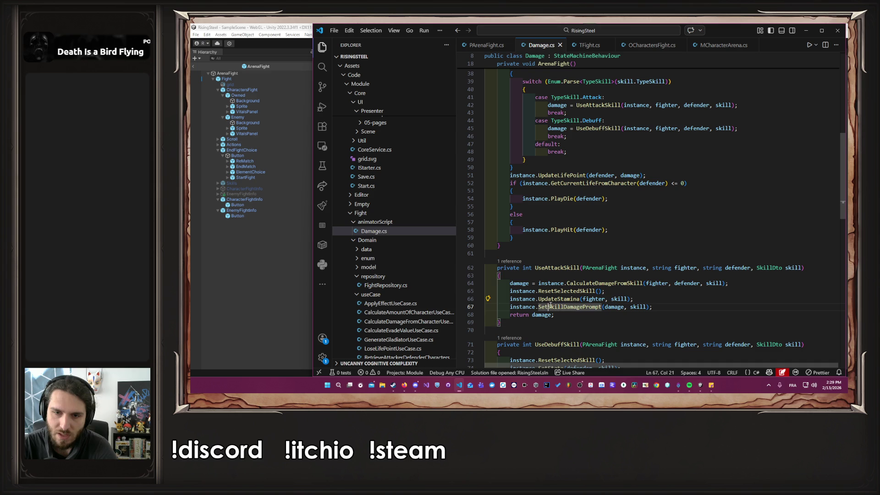
pyautogui.click(631, 306)
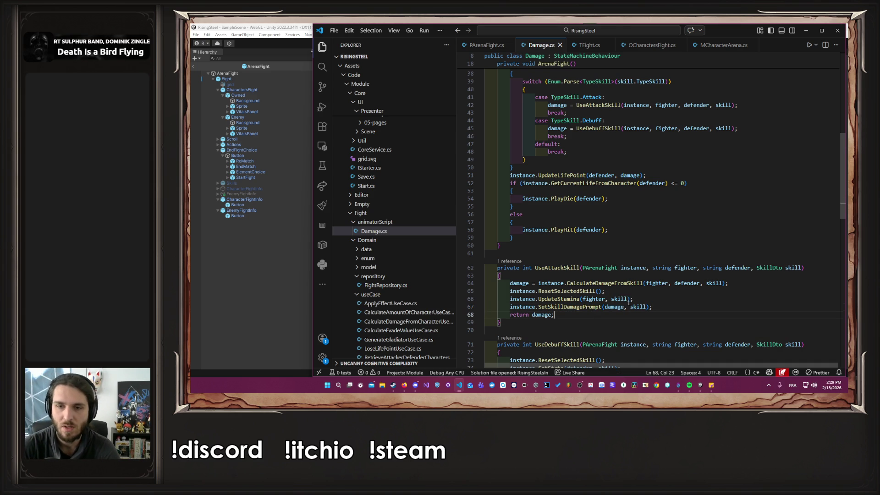
pyautogui.moveTo(632, 299)
pyautogui.mouseDown()
pyautogui.moveTo(526, 291)
pyautogui.moveTo(511, 299)
pyautogui.mouseUp()
pyautogui.hotkey('shift', 'Home')
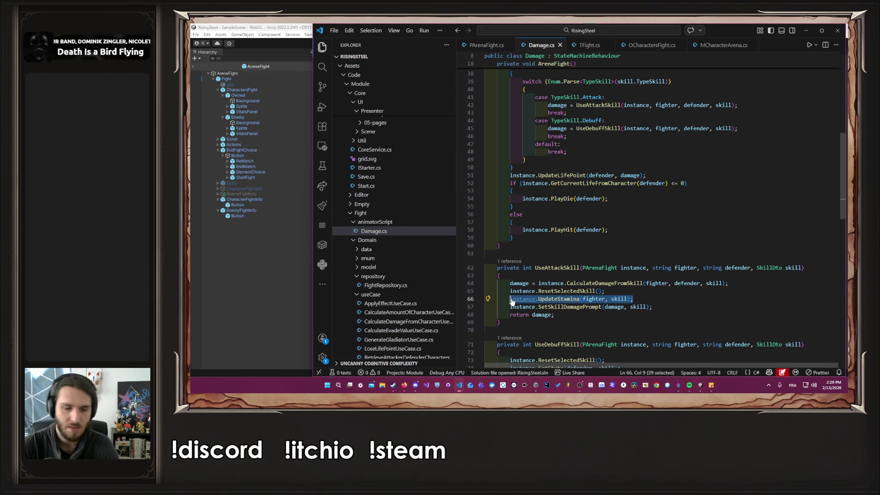
pyautogui.press('BackSpace')
pyautogui.press('BackSpace')
pyautogui.press('BackSpace')
pyautogui.scroll(10, 643, 231)
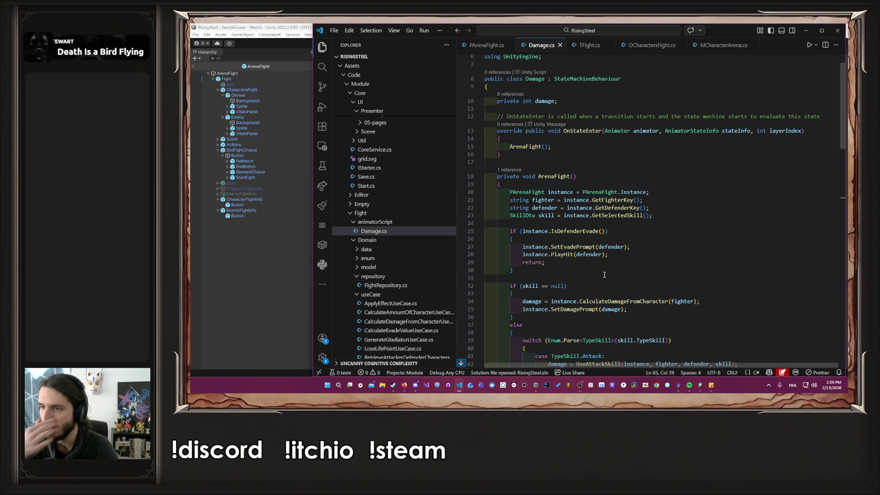
# Step: Add 'if (skill != null) instance.UpdateStamina(fighter, skill);' after GetSelectedSkill and save
pyautogui.click(666, 223)
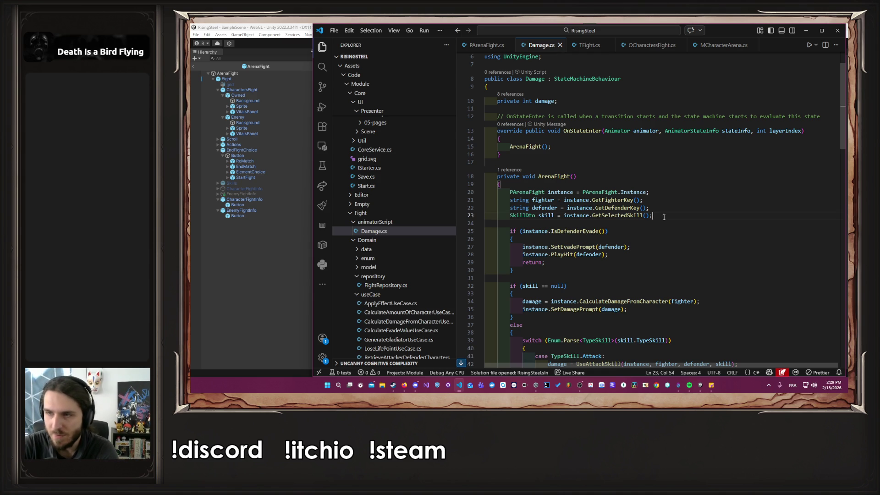
pyautogui.press('Return')
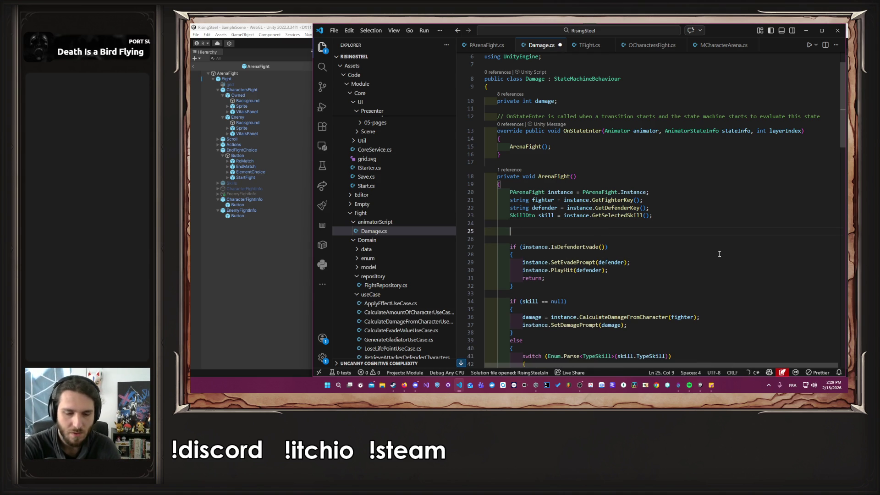
pyautogui.write('if (')
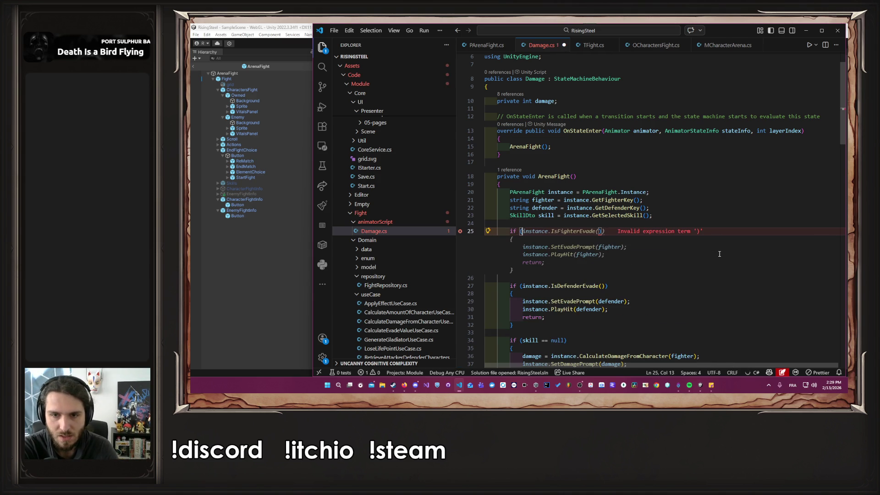
pyautogui.write('skill')
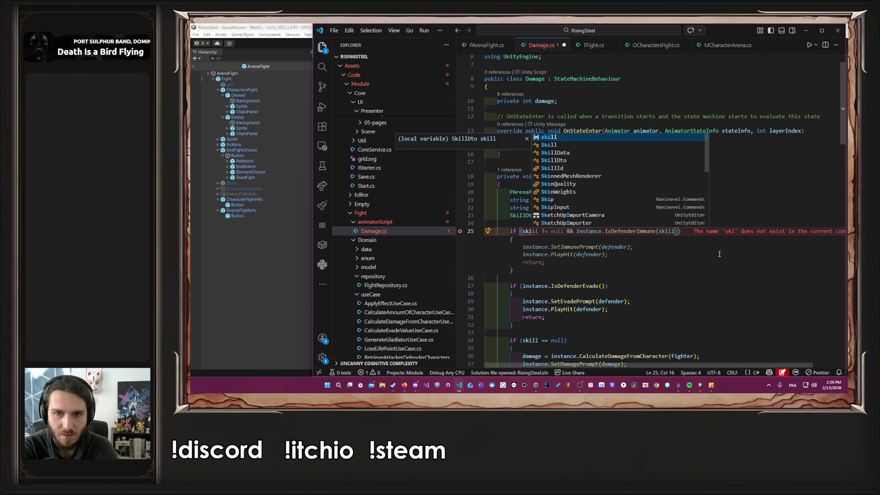
pyautogui.write(' != null')
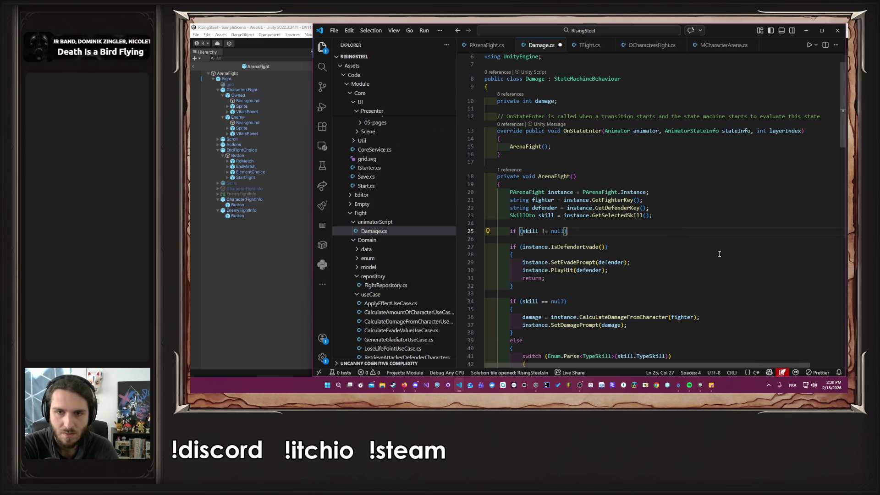
pyautogui.press('Tab')
pyautogui.hotkey('ctrl', 's')
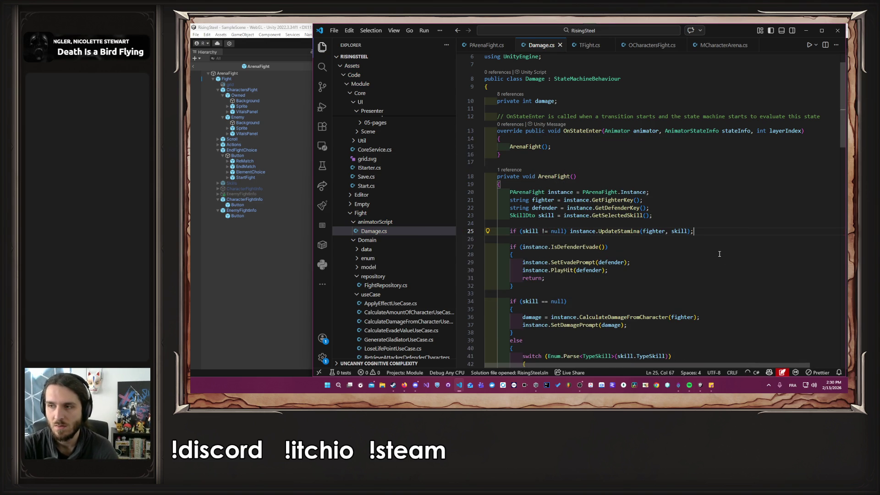
# Step: Review ArenaFight down to the IsDefenderEvade line and place the caret on it
pyautogui.scroll(-4, 719, 254)
pyautogui.click(673, 183)
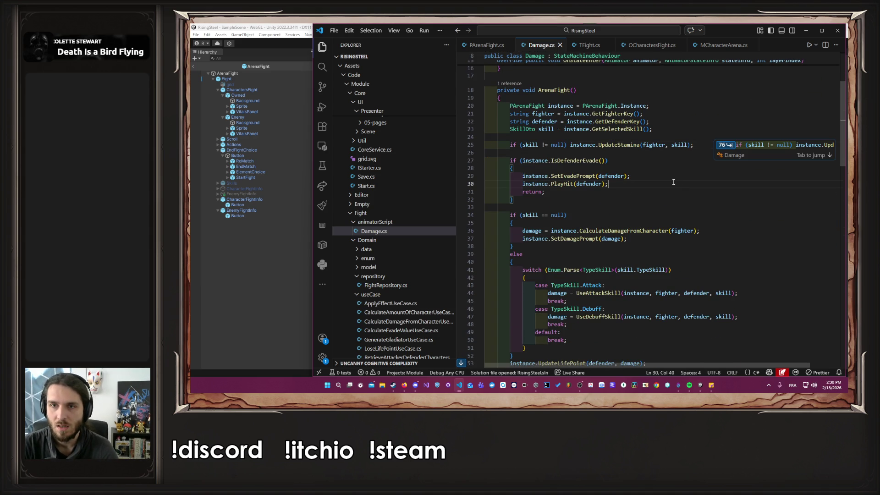
pyautogui.click(586, 153)
pyautogui.scroll(-5, 642, 197)
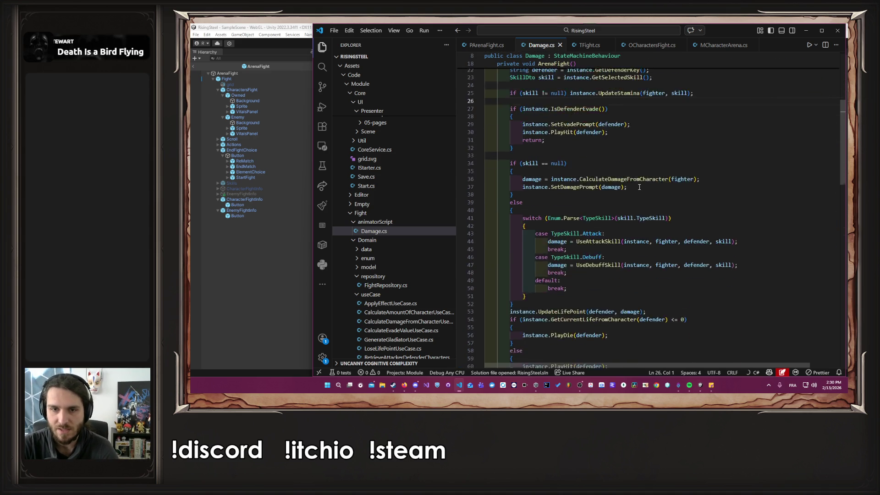
pyautogui.scroll(-4, 646, 200)
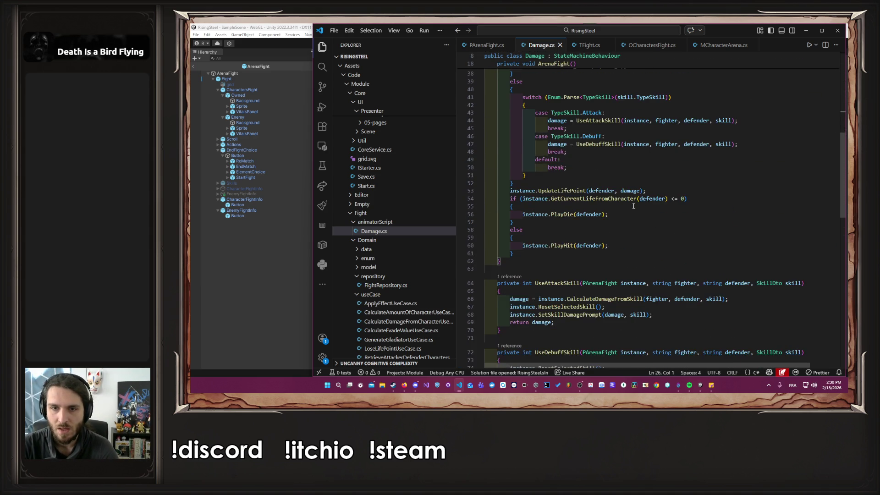
pyautogui.scroll(12, 659, 266)
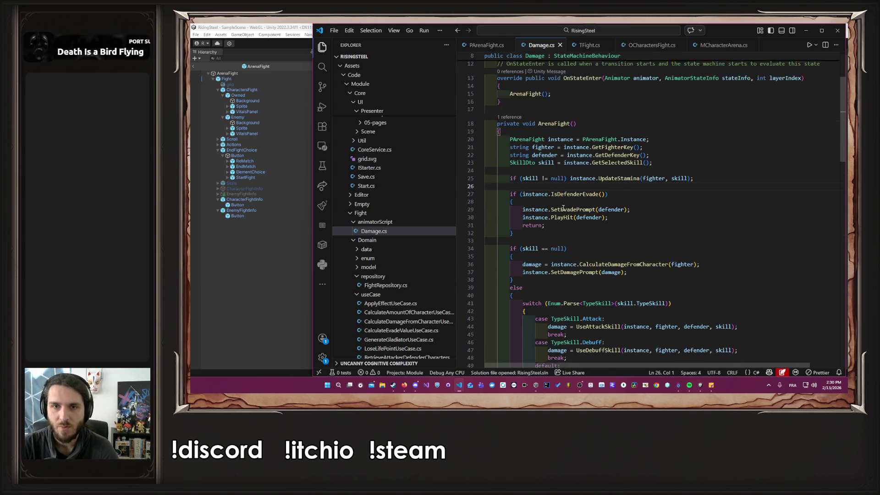
pyautogui.moveTo(524, 228); pyautogui.dragTo(545, 228)
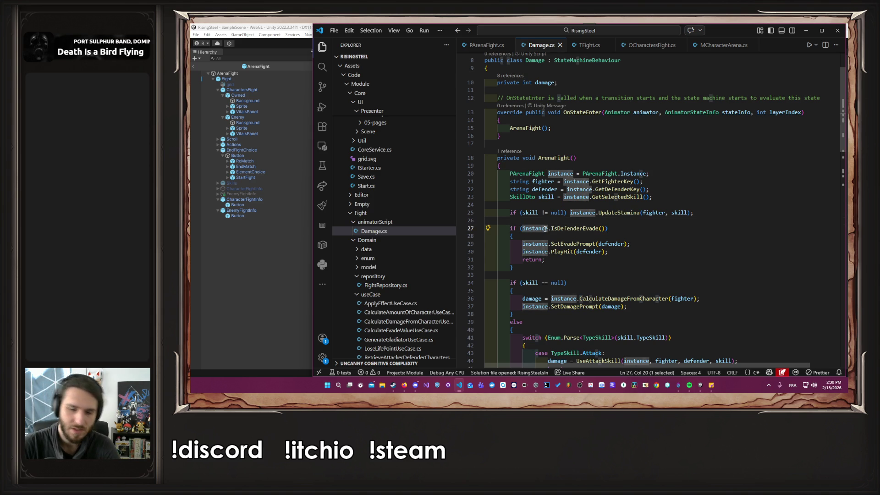
# Step: Comment out a copy of the IsDefenderEvade line and force the live condition to if (true)
pyautogui.hotkey('shift', 'alt', 'Up')
pyautogui.hotkey('ctrl', '/')
pyautogui.press('Down')
pyautogui.hotkey('ctrl', 'Left')
pyautogui.hotkey('shift', 'End')
pyautogui.hotkey('shift', 'Left')
pyautogui.hotkey('shift', 'Left')
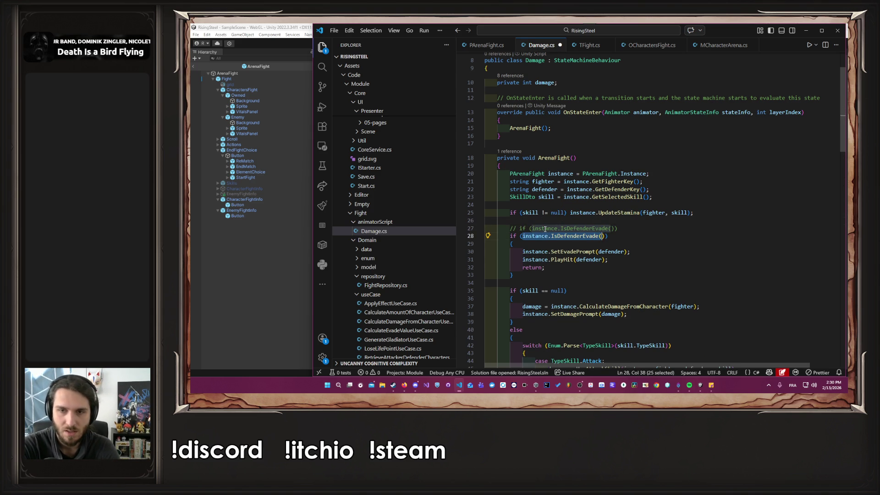
pyautogui.hotkey('shift', 'Right')
pyautogui.write('tri')
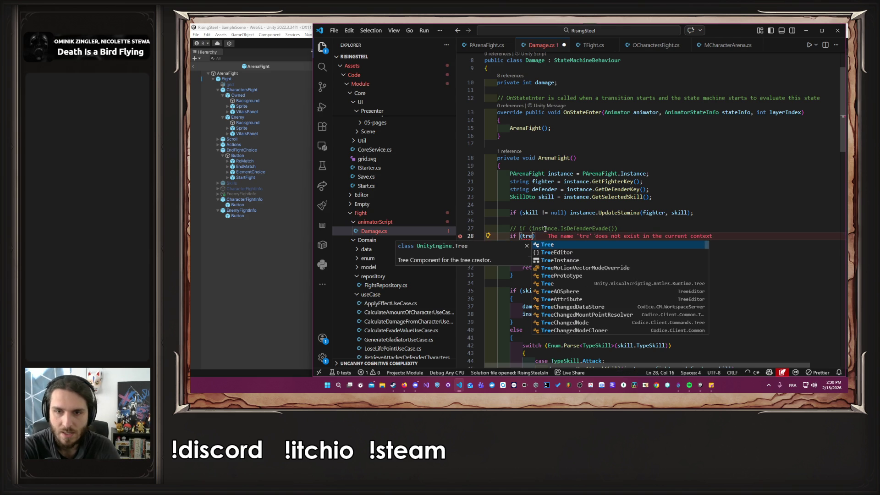
pyautogui.press('BackSpace')
pyautogui.write('ue)')
pyautogui.click(228, 283)
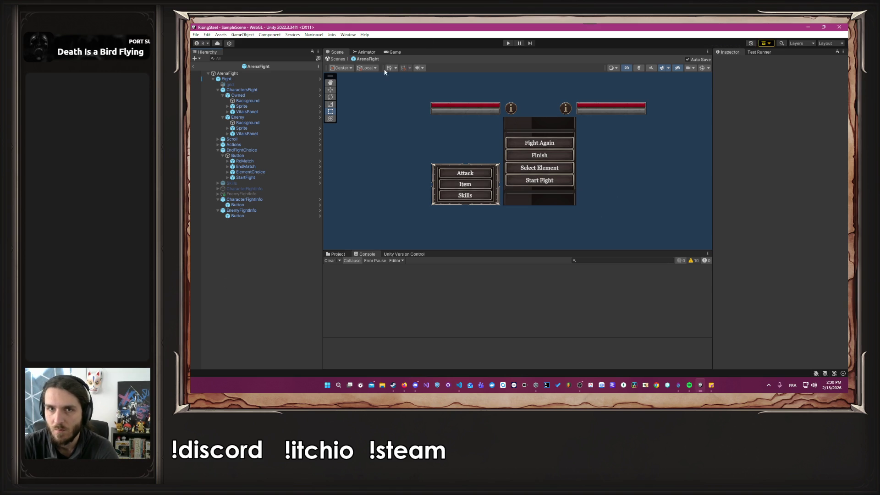
# Step: Enter play mode, load the saved game, and start an Arena fight with a character
pyautogui.click(507, 43)
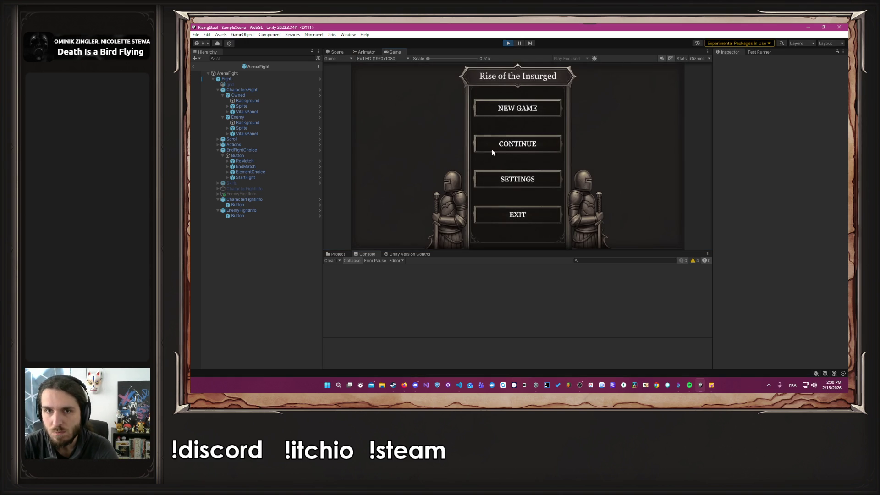
pyautogui.click(488, 149)
pyautogui.click(483, 156)
pyautogui.click(396, 100)
pyautogui.click(404, 138)
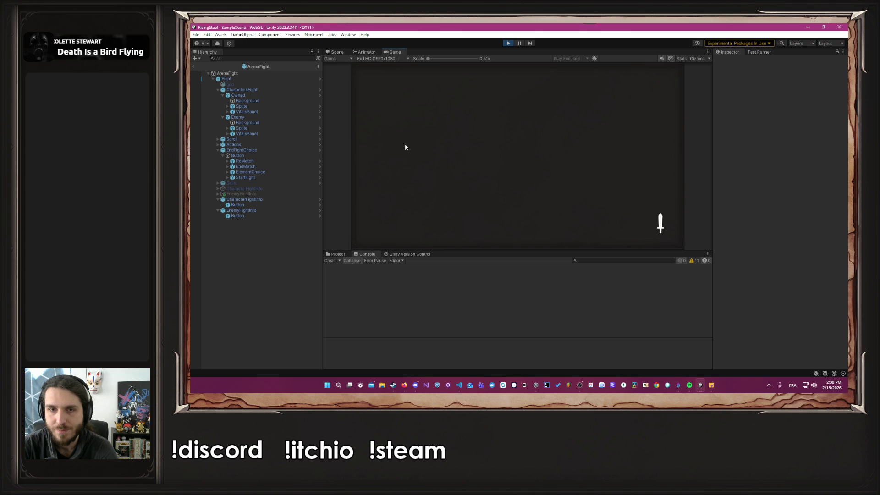
pyautogui.click(411, 149)
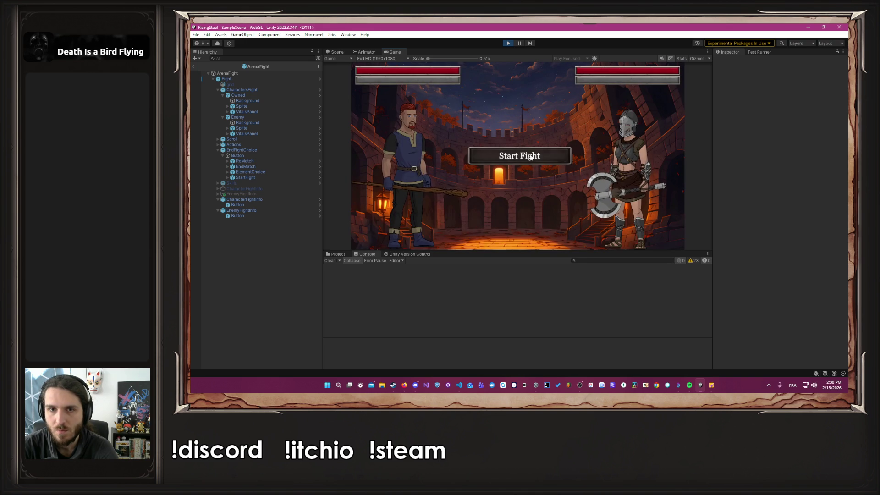
# Step: Cast the Burn skill on the opponent on two consecutive turns
pyautogui.click(413, 205)
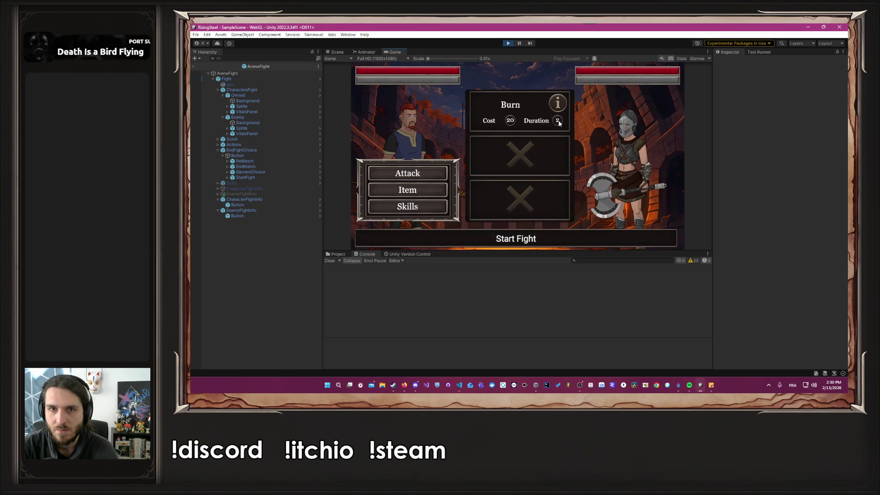
pyautogui.click(521, 108)
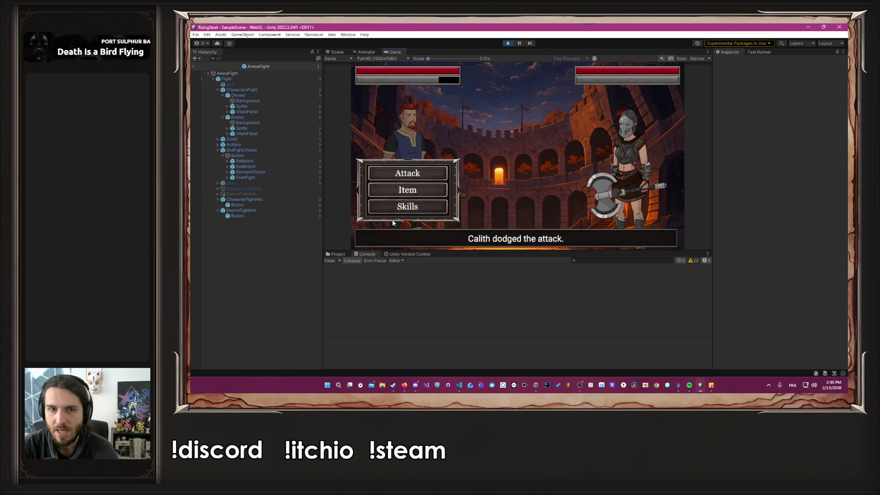
pyautogui.click(412, 206)
pyautogui.click(514, 103)
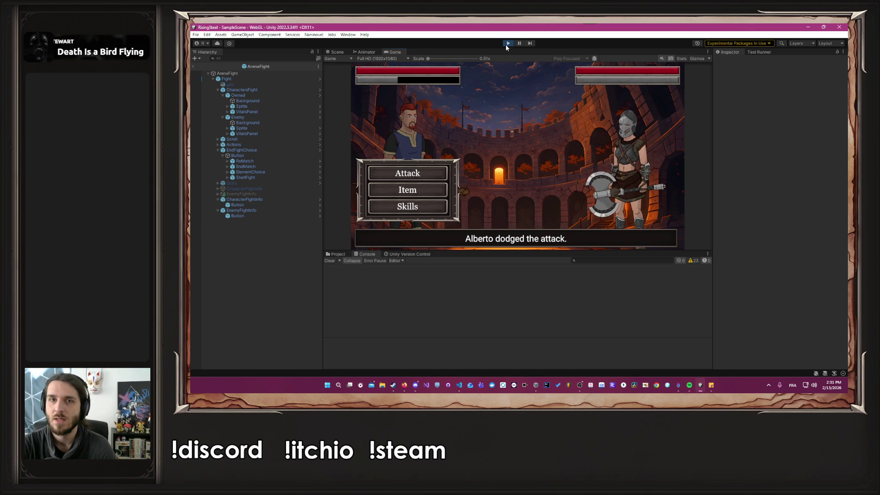
pyautogui.hotkey('alt', 'Tab')
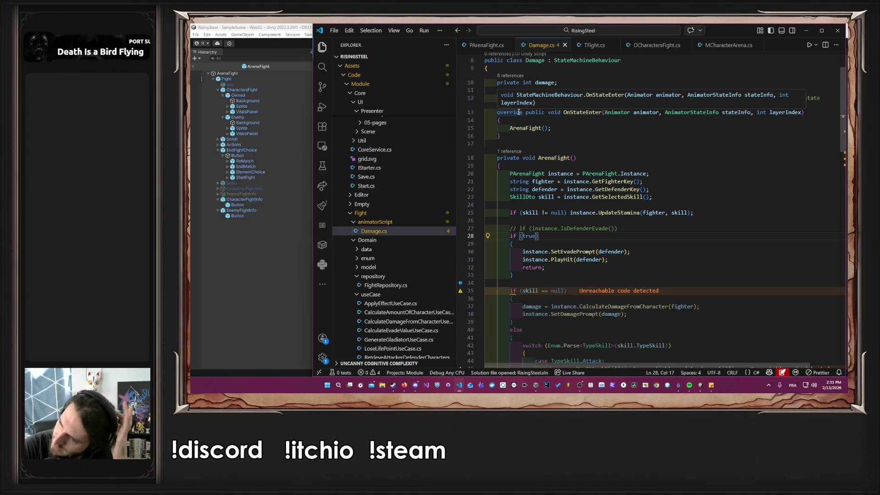
# Step: Copy the instance.ResetSelectedSkill(); line from UseAttackSkill
pyautogui.scroll(-3, 662, 156)
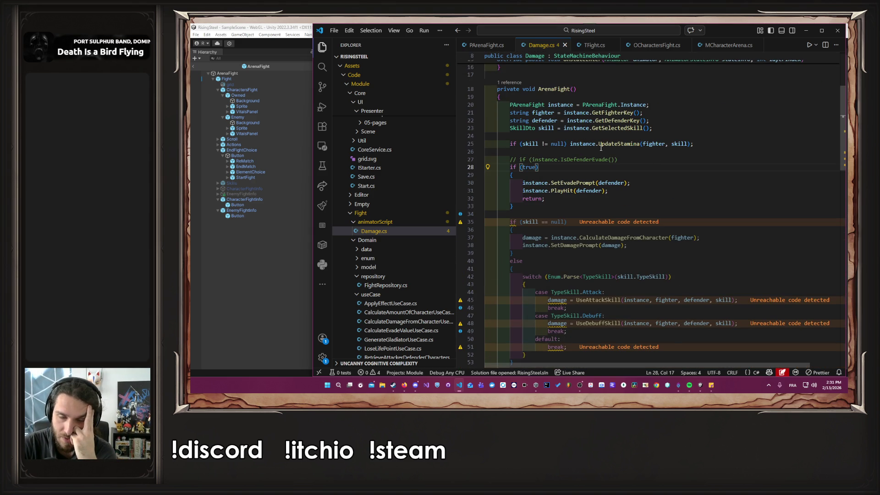
pyautogui.scroll(-2, 603, 154)
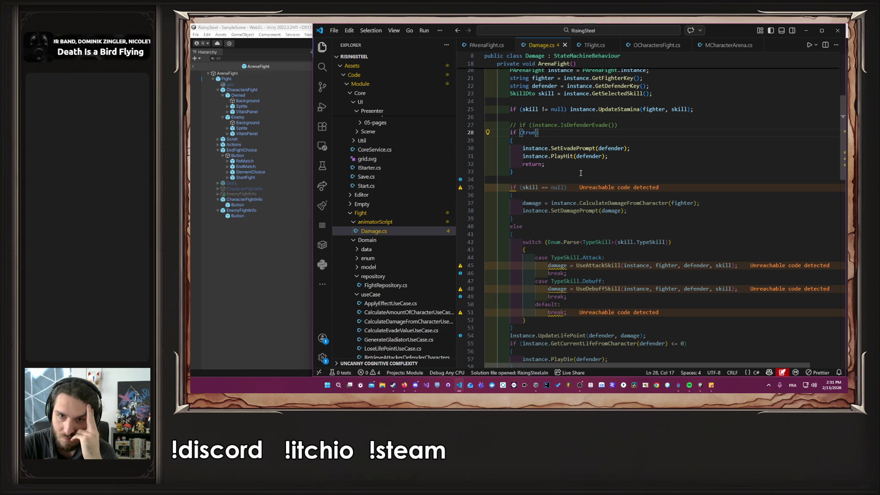
pyautogui.scroll(-3, 580, 173)
pyautogui.scroll(-4, 581, 173)
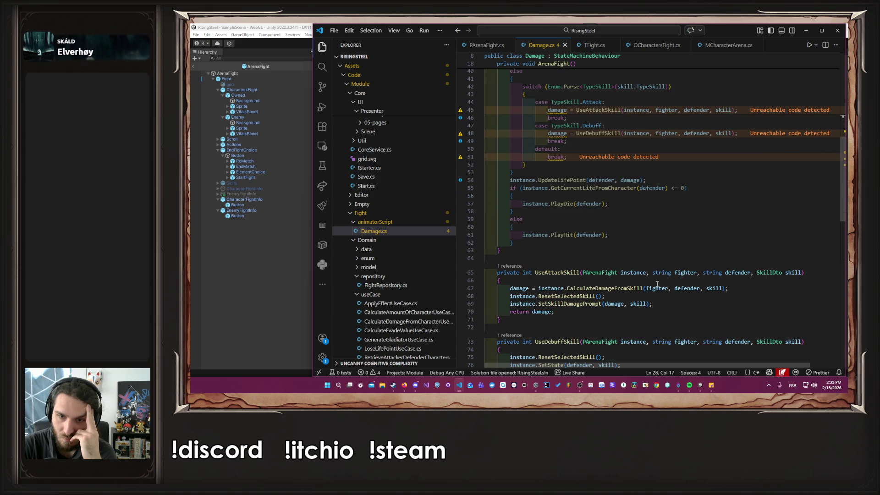
pyautogui.moveTo(605, 296); pyautogui.dragTo(510, 295)
pyautogui.hotkey('ctrl', 'c')
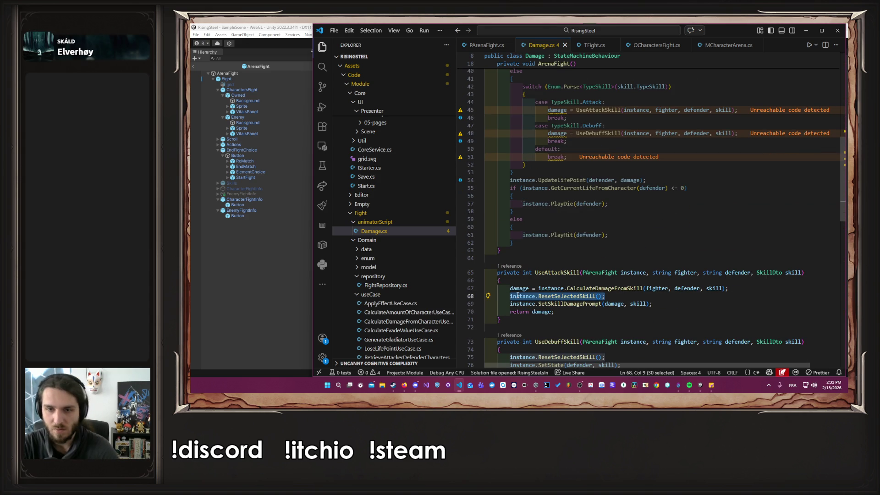
pyautogui.scroll(7, 601, 256)
# Step: Paste ResetSelectedSkill() at the start of the dodge branch, check its definition, and let Unity recompile
pyautogui.click(572, 212)
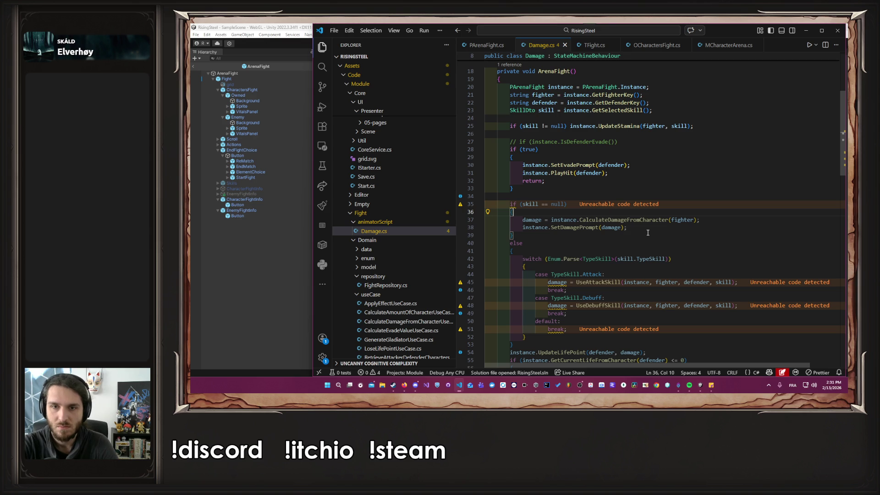
pyautogui.click(605, 157)
pyautogui.press('Return')
pyautogui.hotkey('ctrl', 'v')
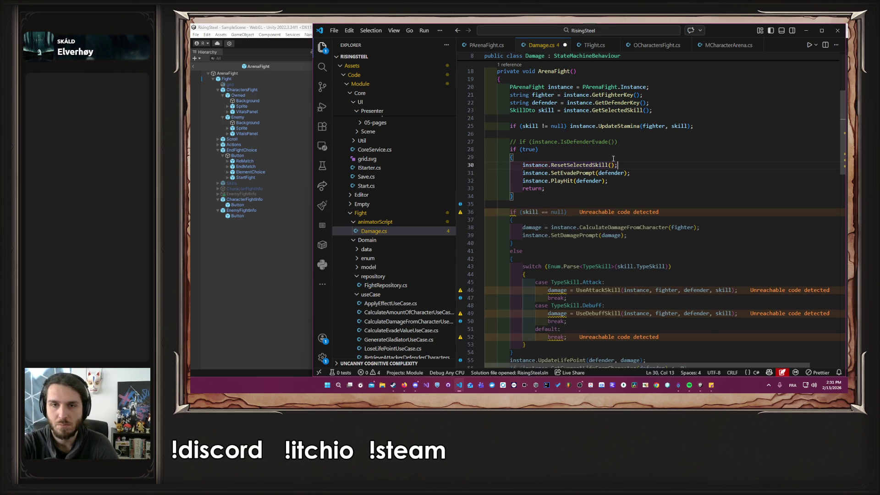
pyautogui.keyDown('ctrl'); pyautogui.click(591, 166); pyautogui.keyUp('ctrl')
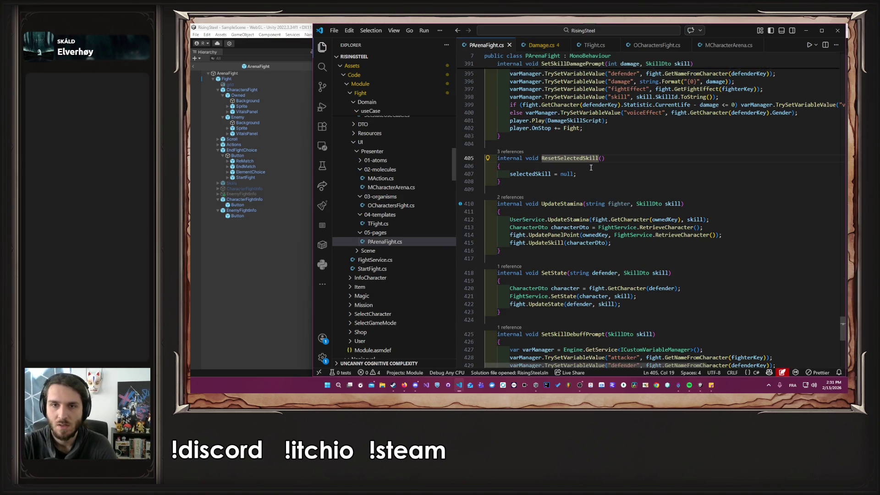
pyautogui.hotkey('alt', 'Left')
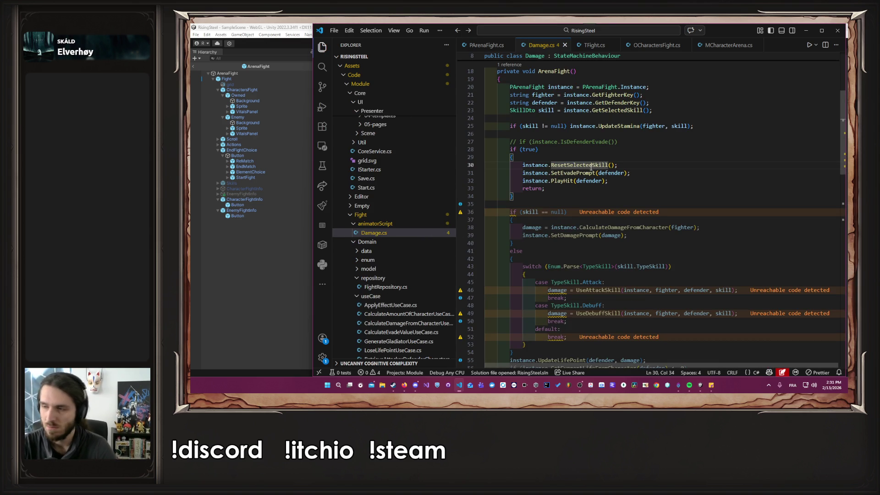
pyautogui.hotkey('alt', 'Tab')
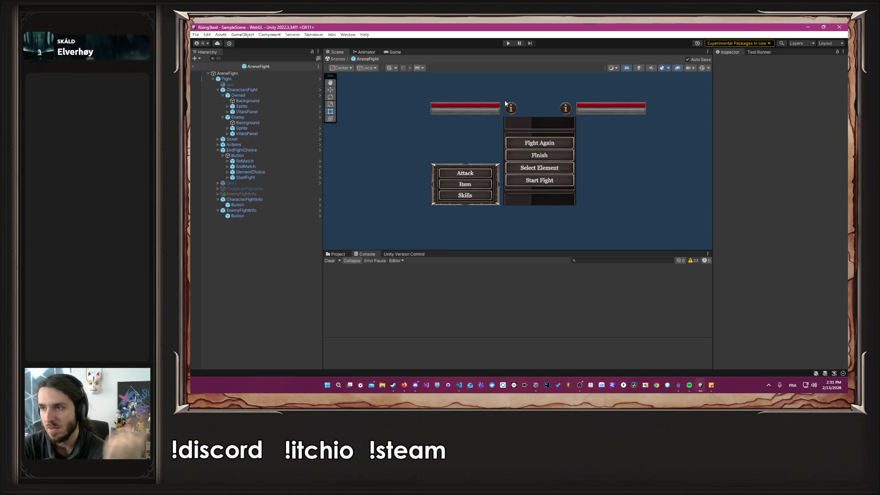
# Step: Start play mode, continue the saved game and start an Arena fight with Alberto
pyautogui.click(505, 43)
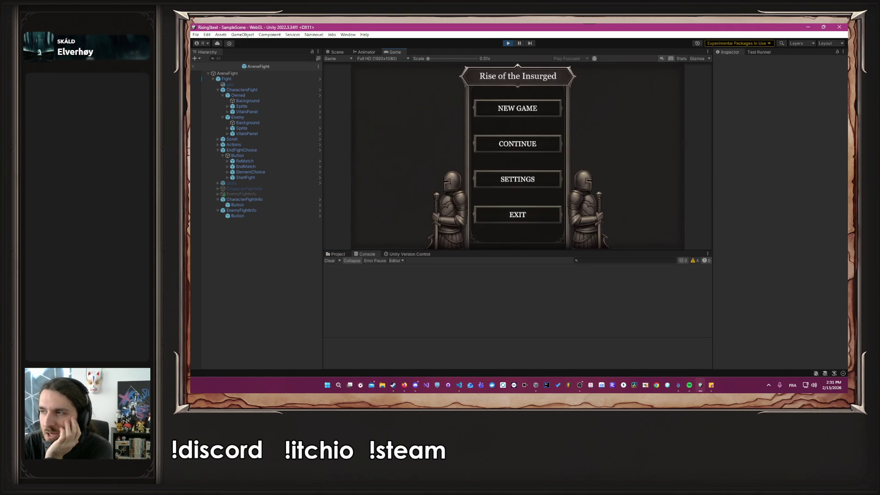
pyautogui.click(579, 385)
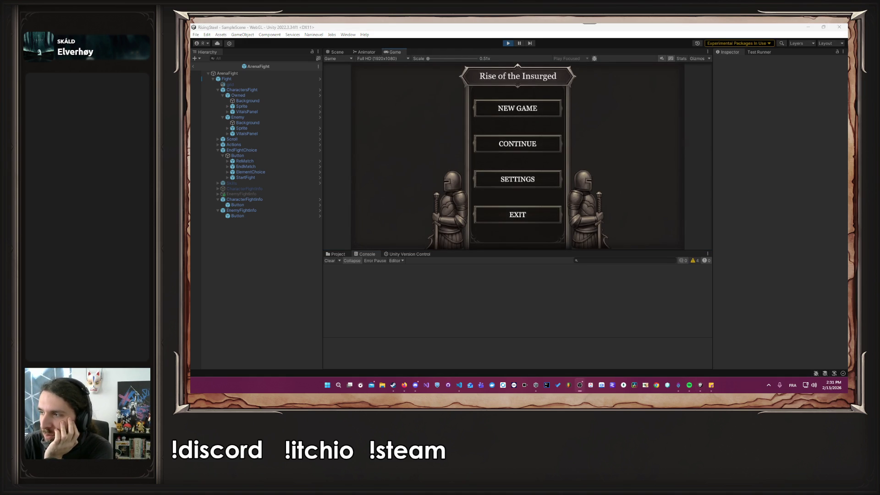
pyautogui.click(522, 151)
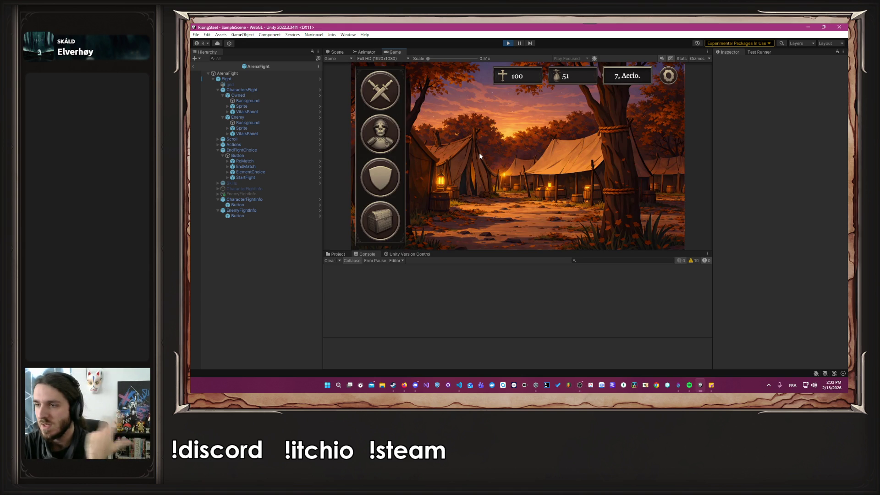
pyautogui.click(395, 90)
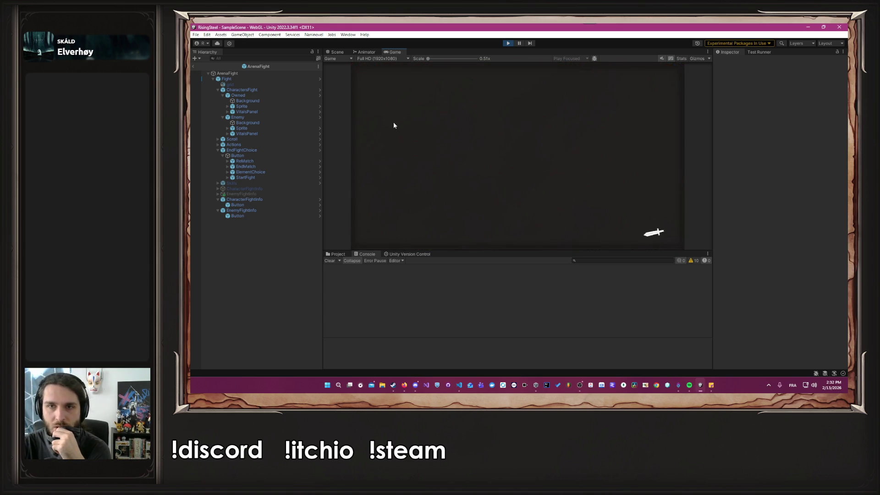
pyautogui.click(397, 127)
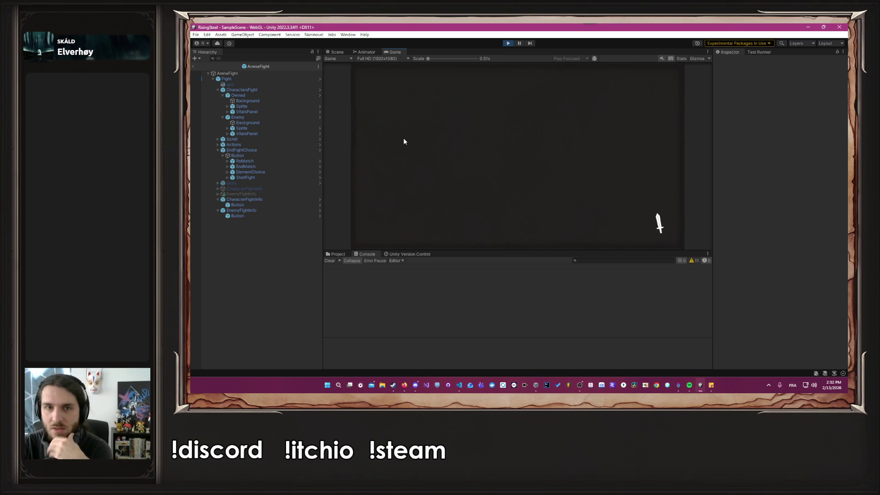
pyautogui.click(403, 141)
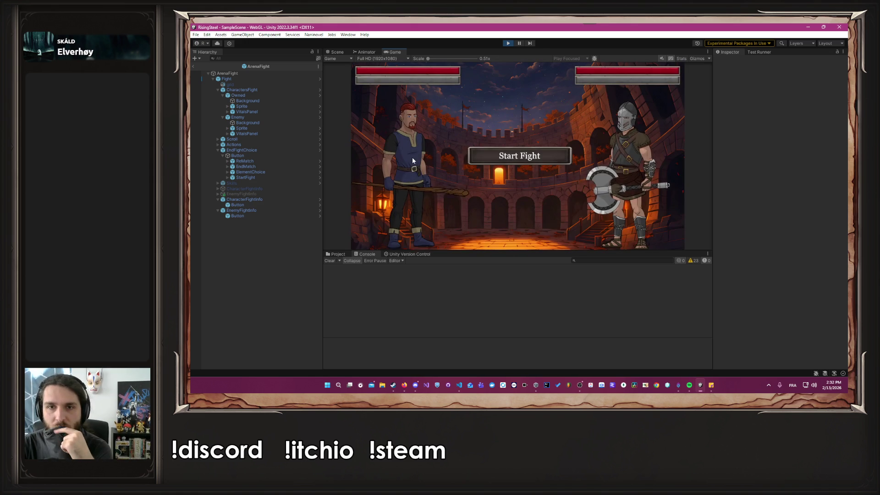
pyautogui.click(403, 204)
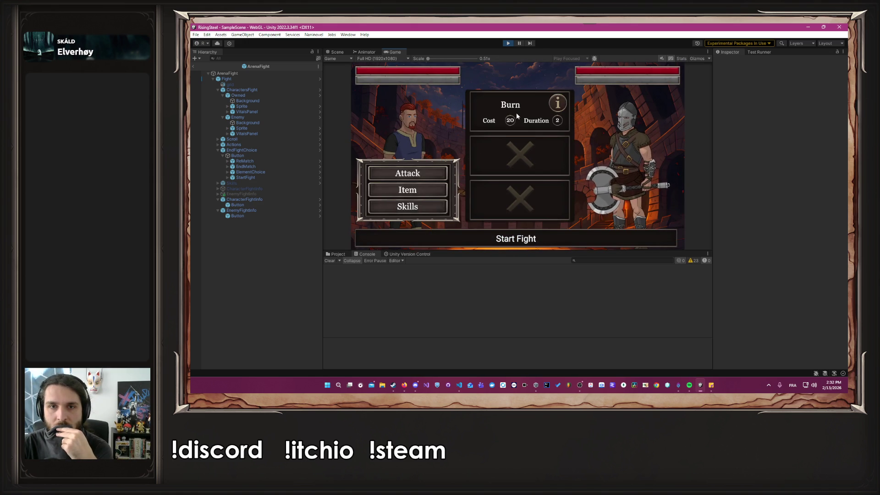
# Step: Cast Burn on the opponent, stop play mode, and bring Damage.cs back to the front
pyautogui.click(516, 115)
pyautogui.click(433, 204)
pyautogui.click(519, 106)
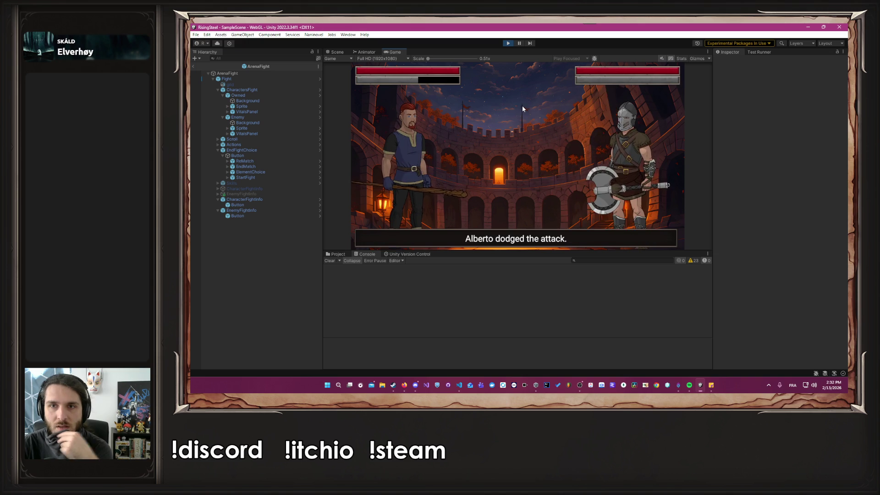
pyautogui.click(508, 43)
pyautogui.hotkey('alt', 'Tab')
pyautogui.click(576, 152)
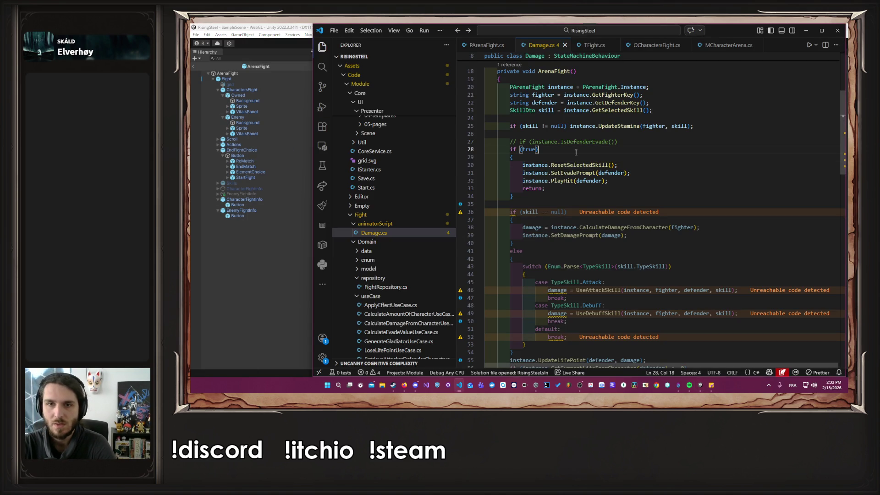
# Step: Replace if (true) with the uncommented IsDefenderEvade() check, save Damage.cs and return to Unity
pyautogui.hotkey('shift', 'Home')
pyautogui.press('BackSpace')
pyautogui.press('BackSpace')
pyautogui.press('BackSpace')
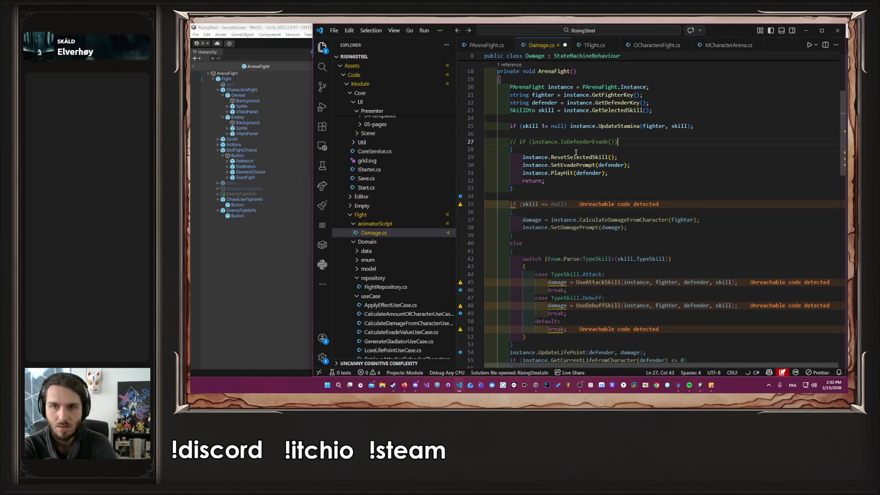
pyautogui.hotkey('ctrl', '/')
pyautogui.hotkey('ctrl', 's')
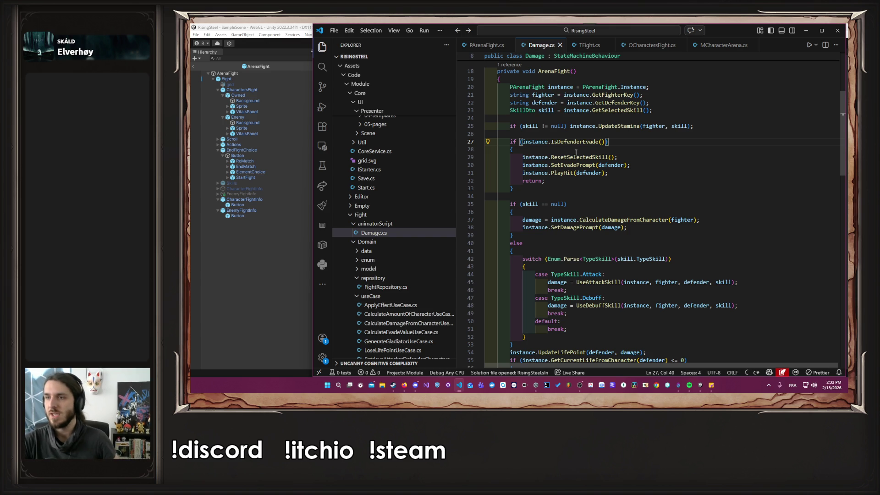
pyautogui.hotkey('alt', 'Tab')
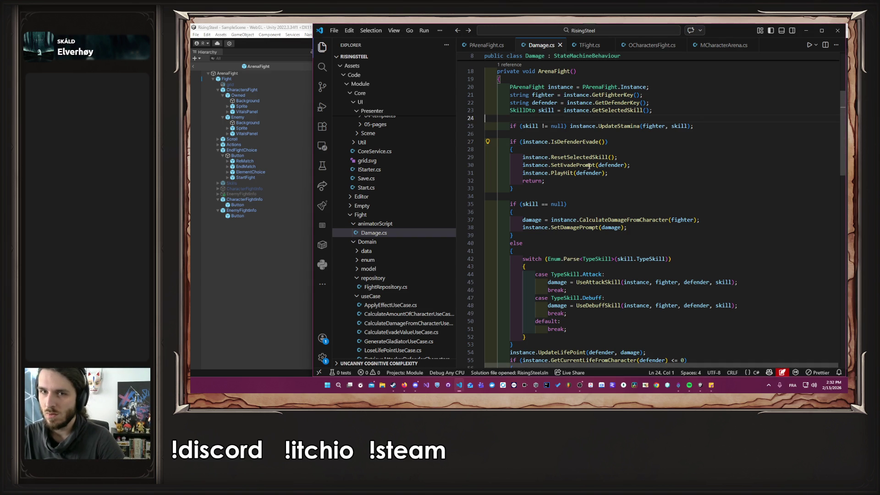
pyautogui.click(297, 253)
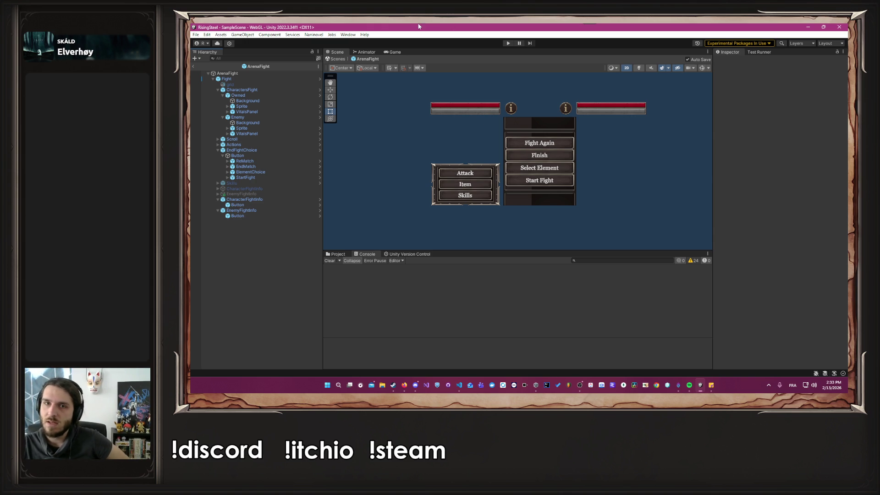
# Step: Play, load the saved game, and start an Arena fight against Calith with Alberto
pyautogui.click(508, 44)
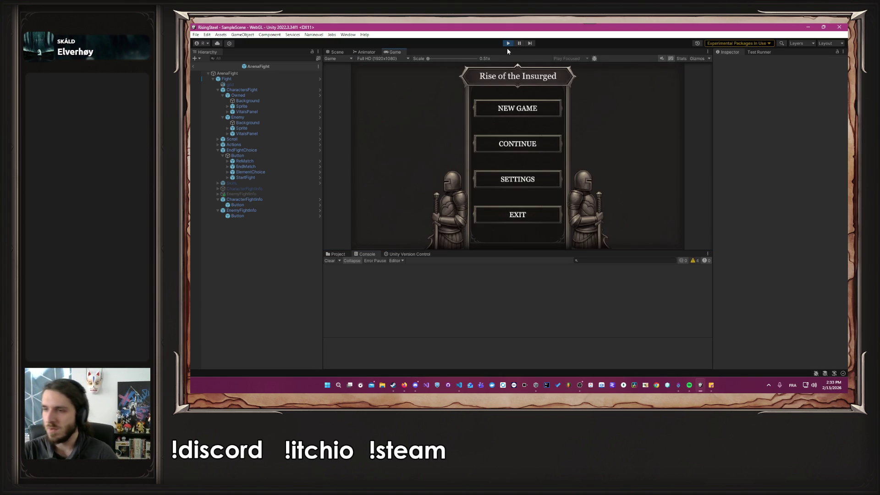
pyautogui.click(502, 145)
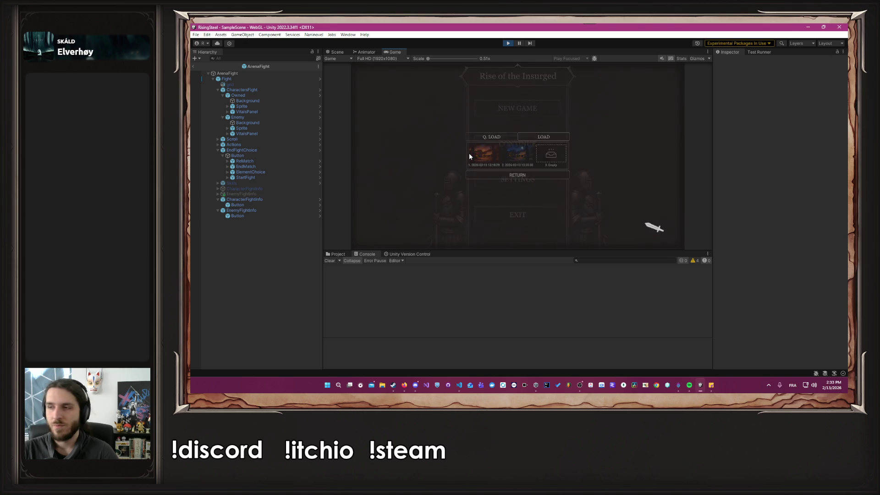
pyautogui.click(470, 155)
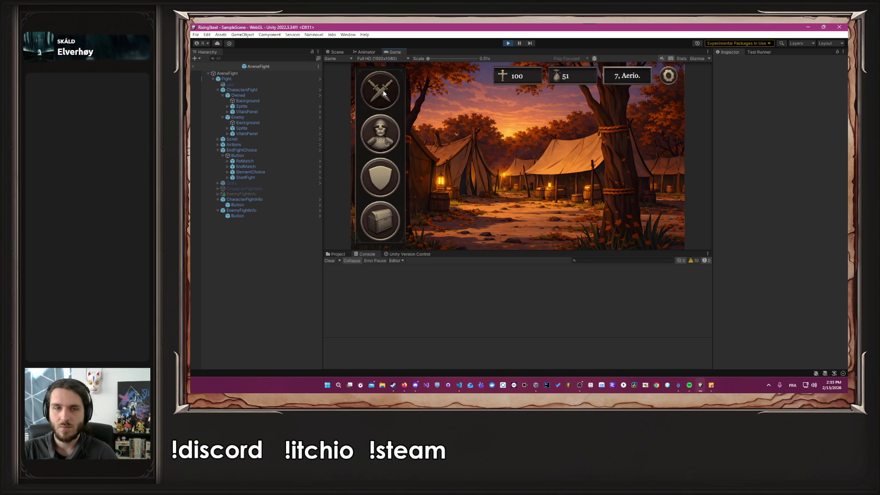
pyautogui.click(383, 94)
pyautogui.click(378, 174)
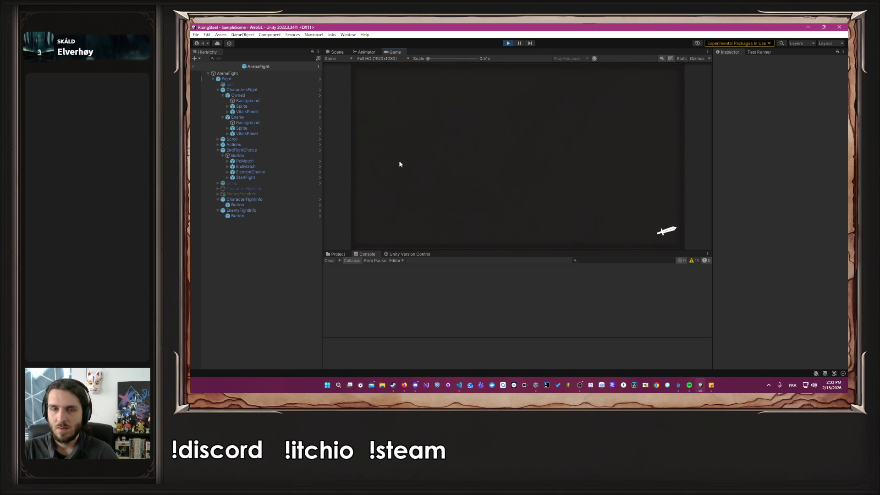
pyautogui.click(415, 160)
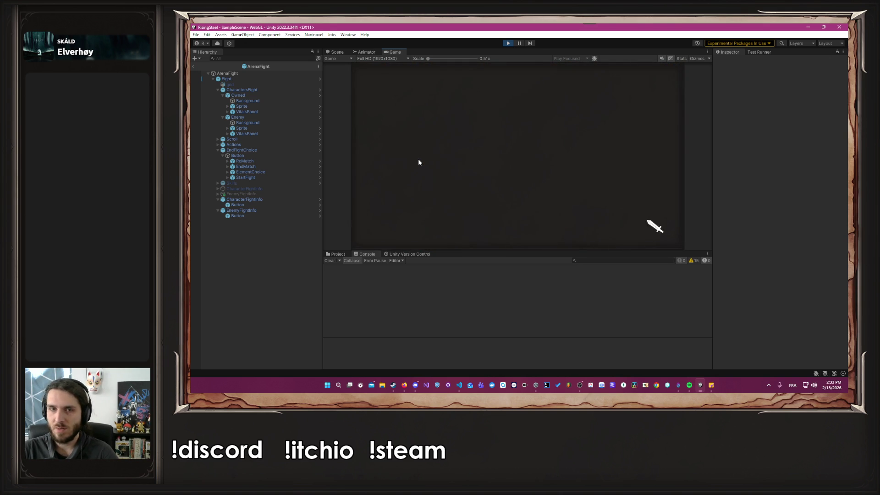
pyautogui.click(551, 156)
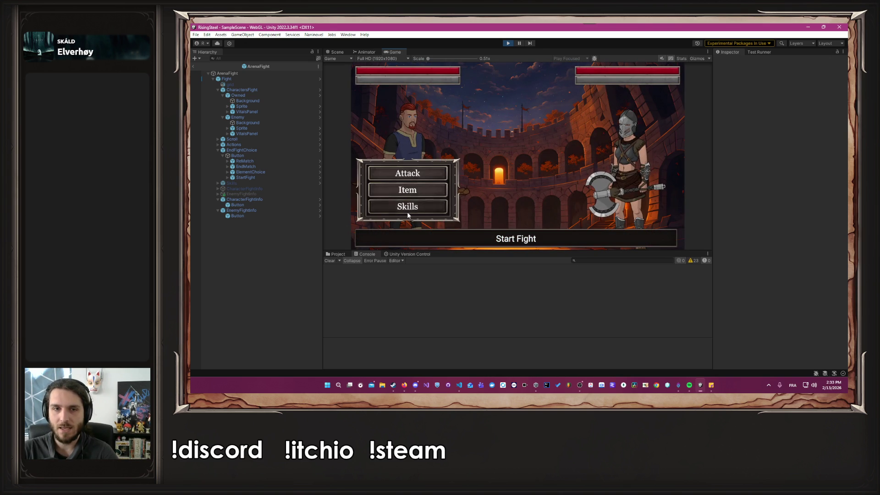
# Step: Fight Calith using Burn, Beer, Burn again and Chicken, then stop play mode
pyautogui.click(407, 213)
pyautogui.click(517, 111)
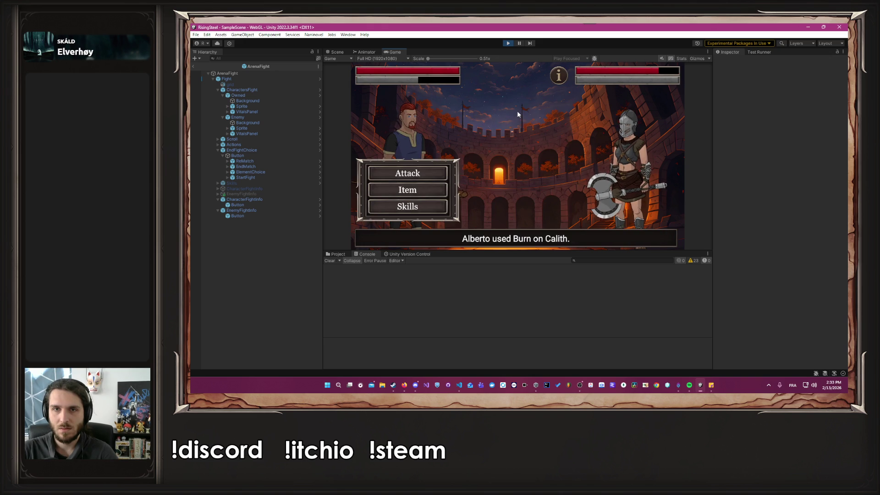
pyautogui.click(420, 190)
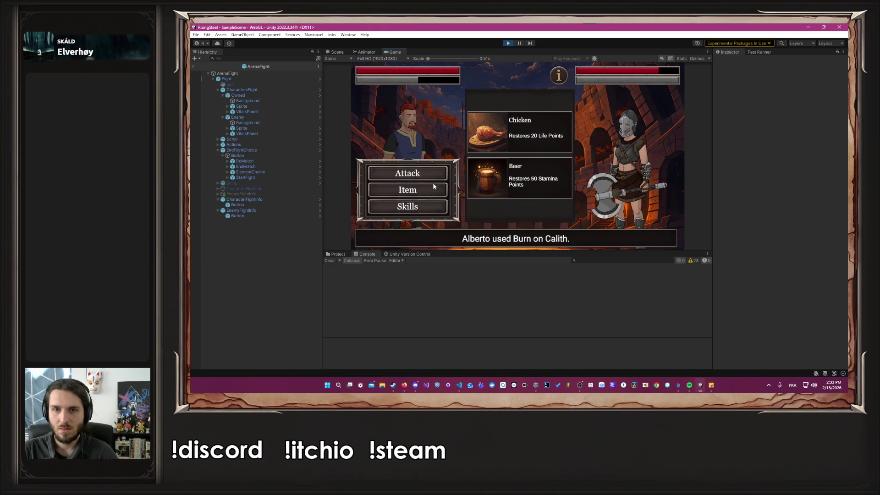
pyautogui.click(507, 178)
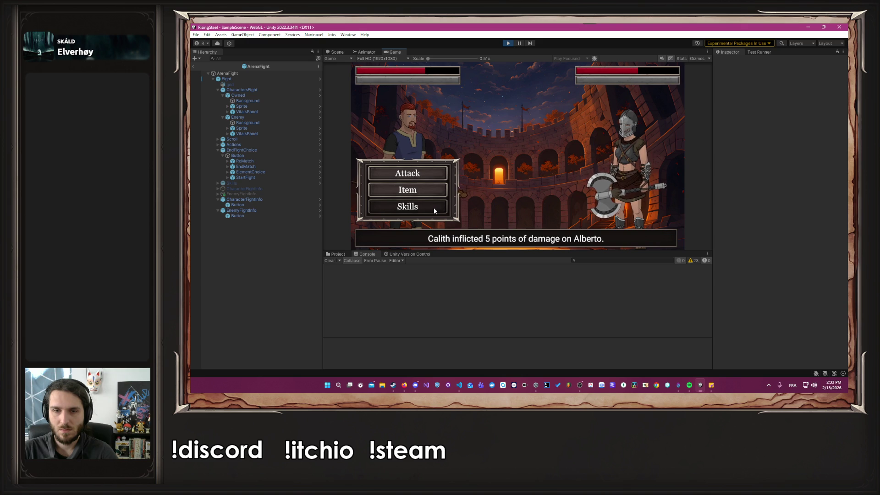
pyautogui.click(434, 211)
pyautogui.click(507, 102)
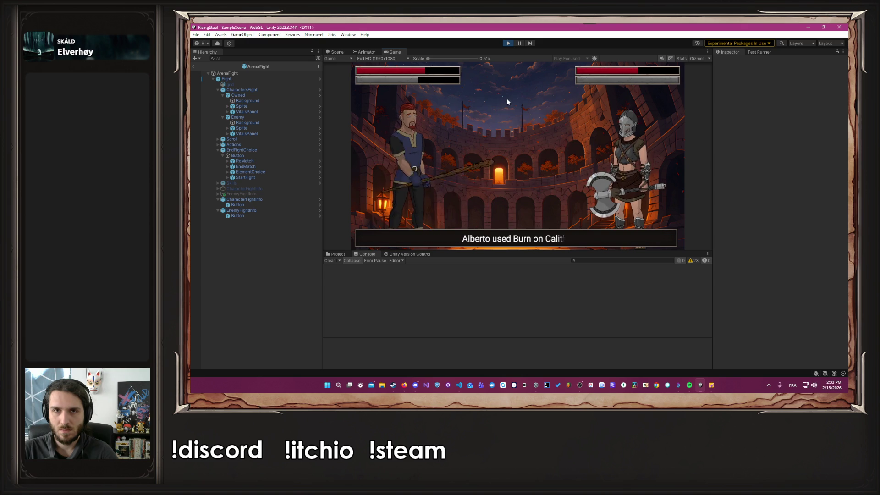
pyautogui.click(444, 192)
pyautogui.click(532, 133)
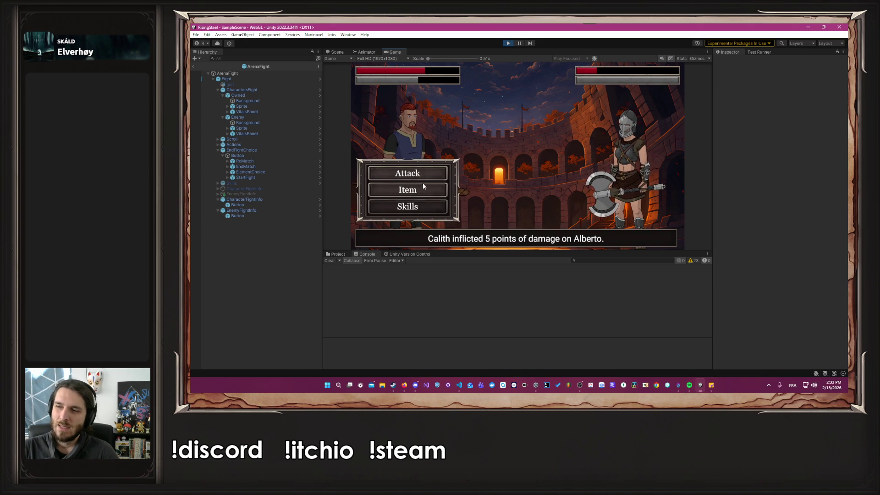
pyautogui.click(508, 43)
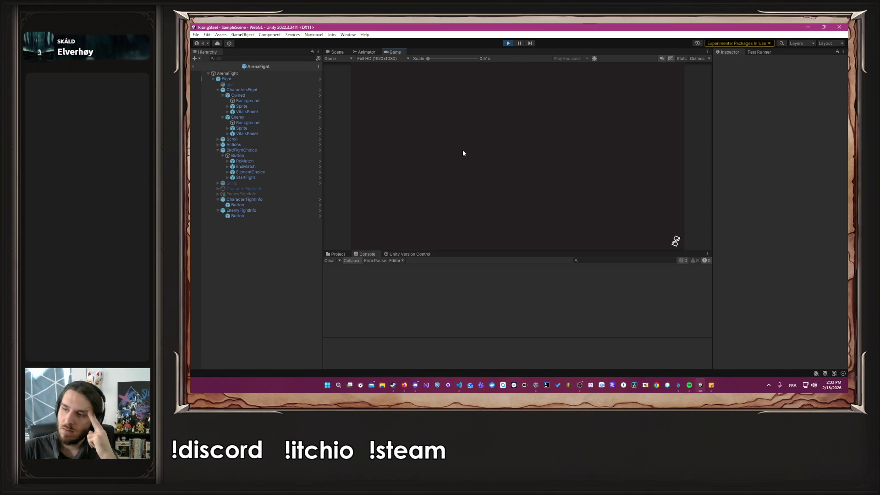
# Step: Continue the saved game, close the Shop, and pick Alberto for an Arena fight
pyautogui.click(489, 150)
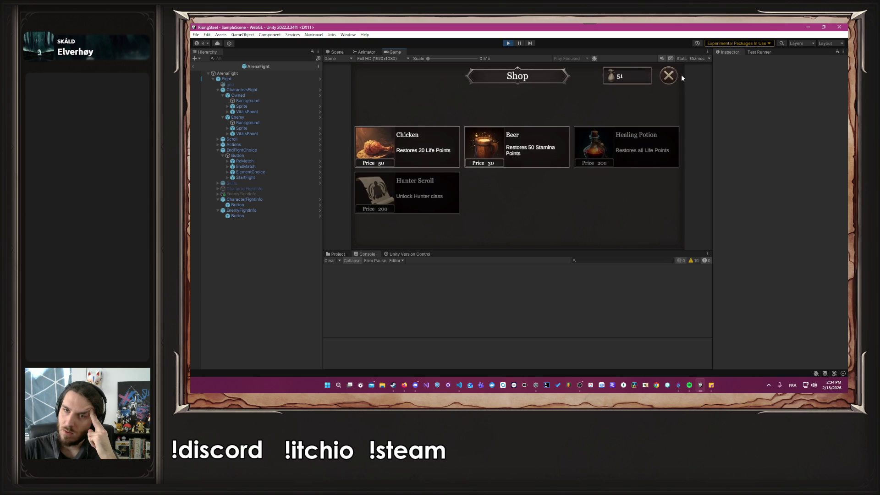
pyautogui.click(678, 76)
pyautogui.click(392, 87)
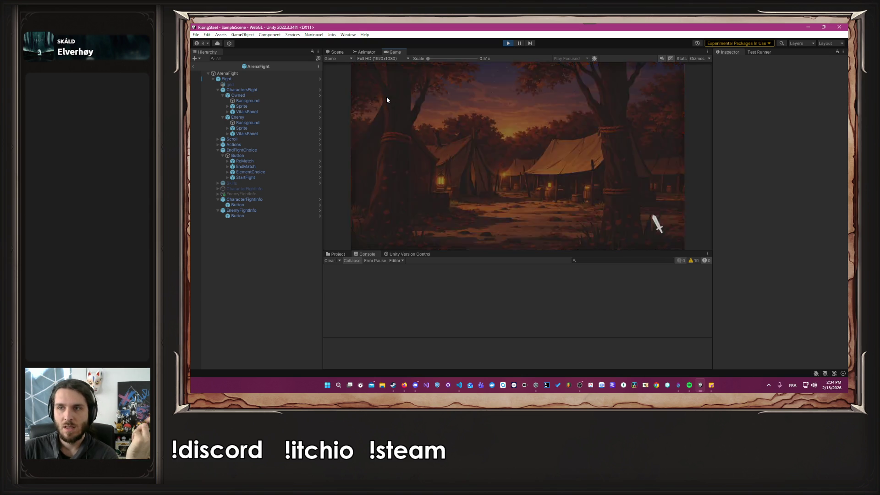
pyautogui.click(400, 179)
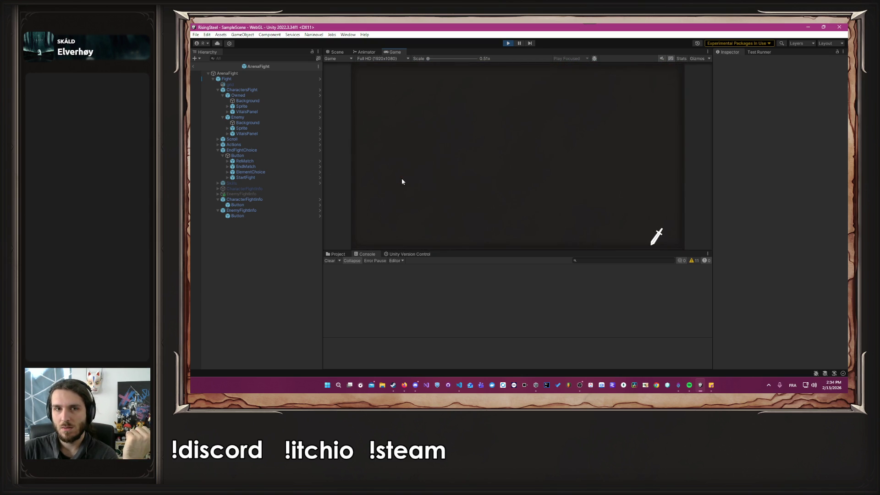
pyautogui.click(401, 178)
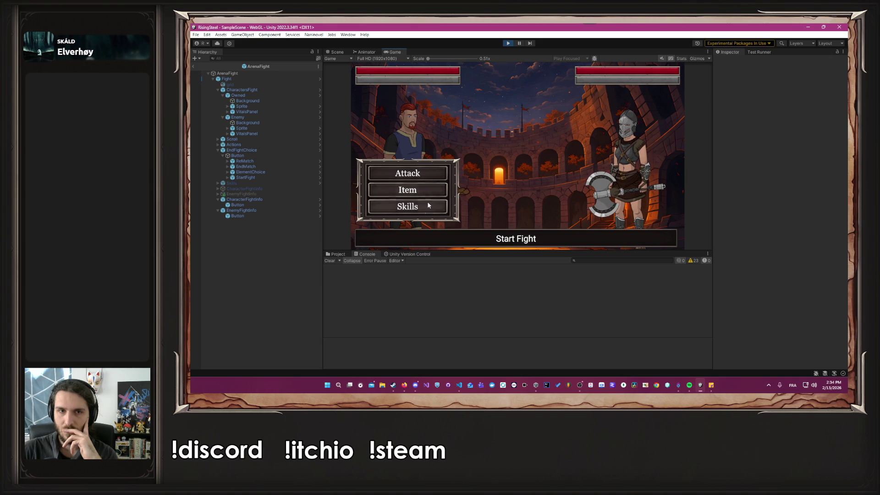
# Step: Defeat Ilyana by casting Burn repeatedly, then choose Fight Again
pyautogui.click(422, 206)
pyautogui.click(500, 117)
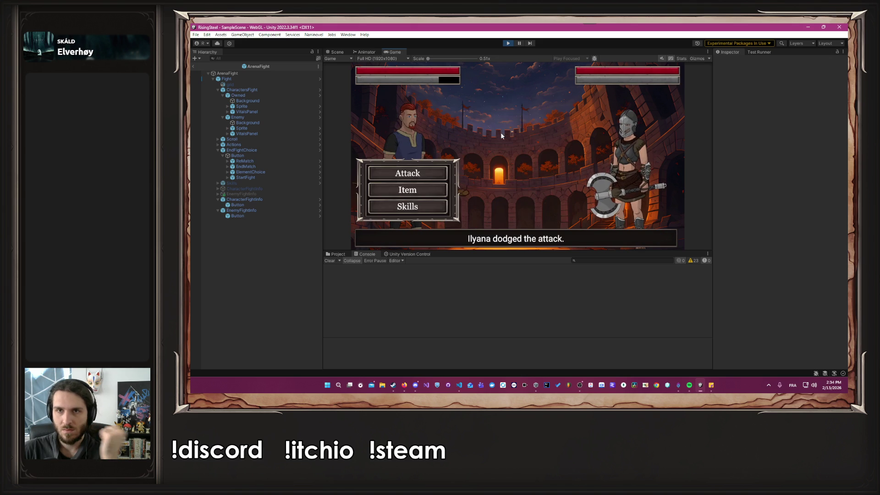
pyautogui.click(433, 190)
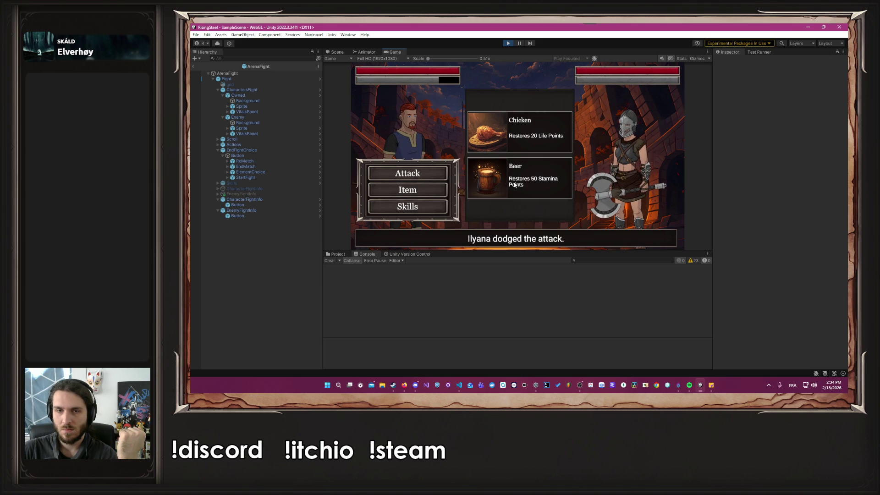
pyautogui.click(444, 206)
pyautogui.click(518, 109)
pyautogui.click(405, 207)
pyautogui.click(512, 111)
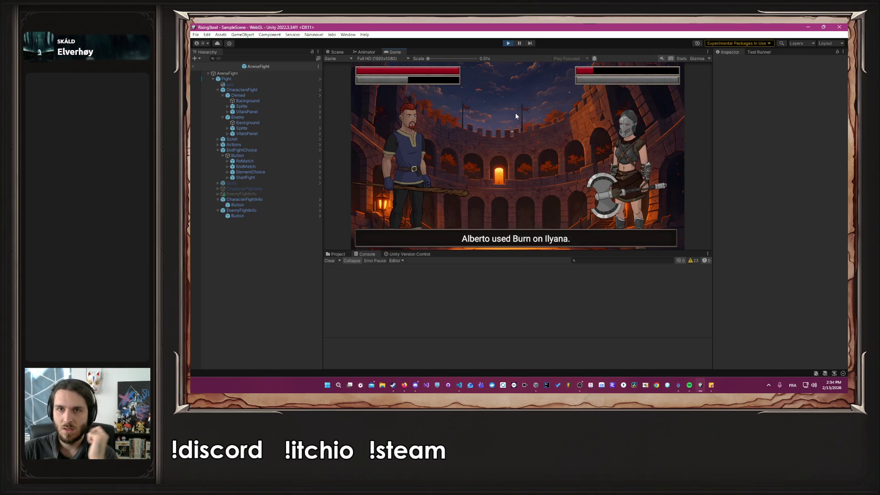
pyautogui.moveTo(562, 86)
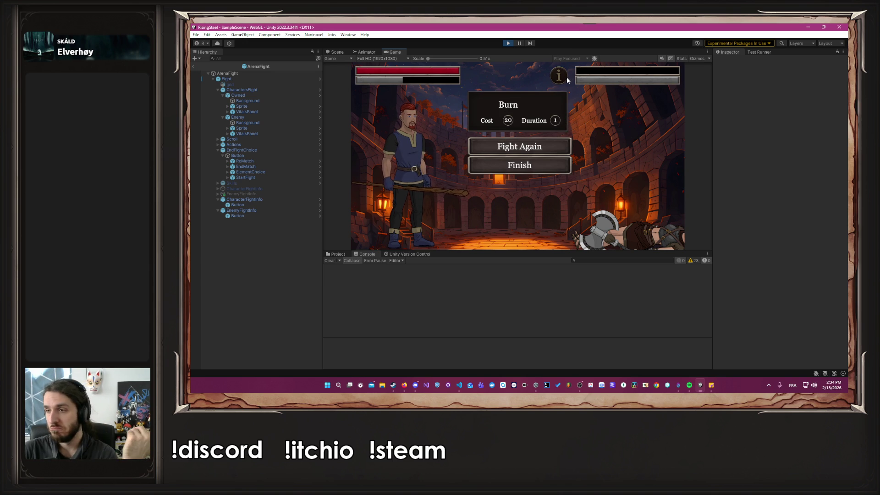
pyautogui.click(534, 146)
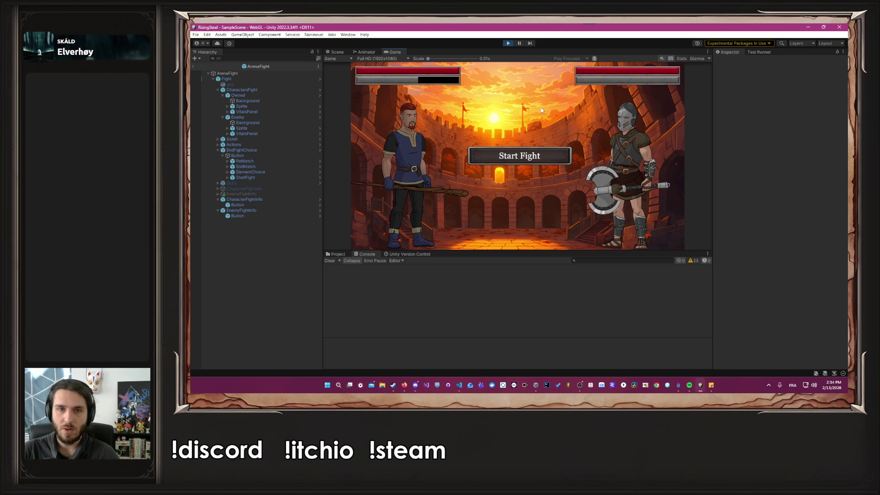
# Step: Fight Garrion with Burn, a Beer and a direct attack, then stop play mode
pyautogui.click(507, 151)
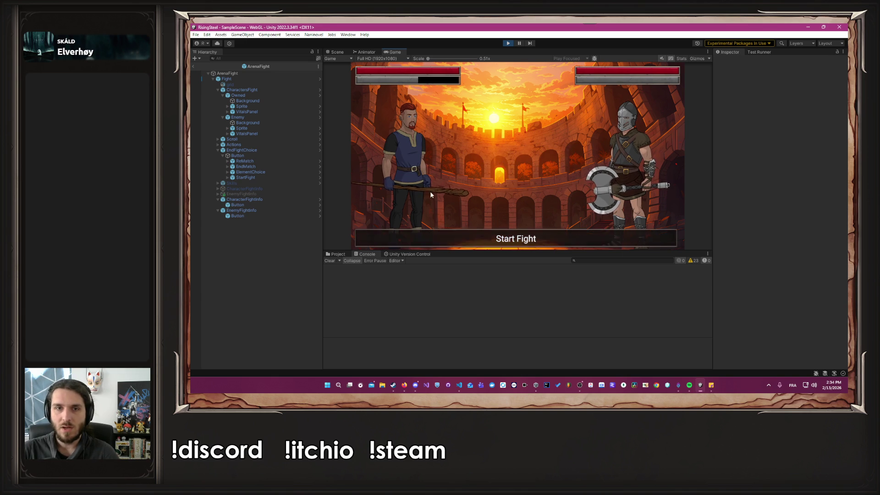
pyautogui.click(408, 207)
pyautogui.click(479, 120)
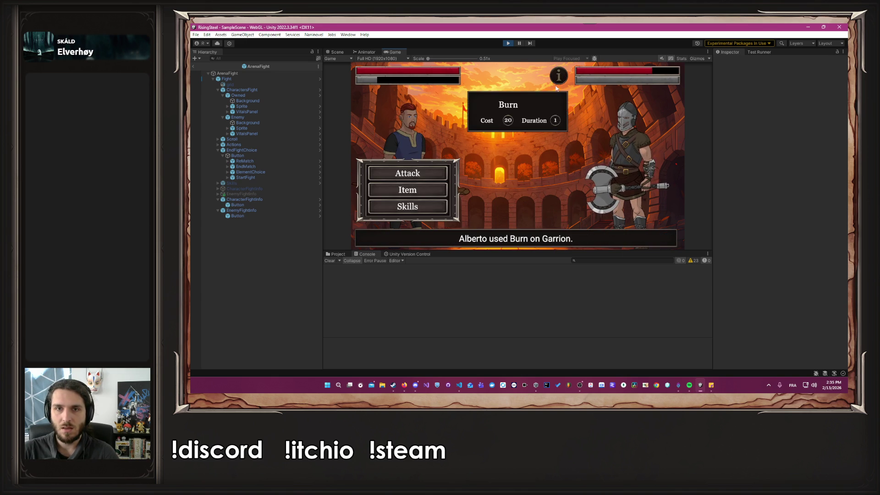
pyautogui.click(431, 188)
pyautogui.click(506, 189)
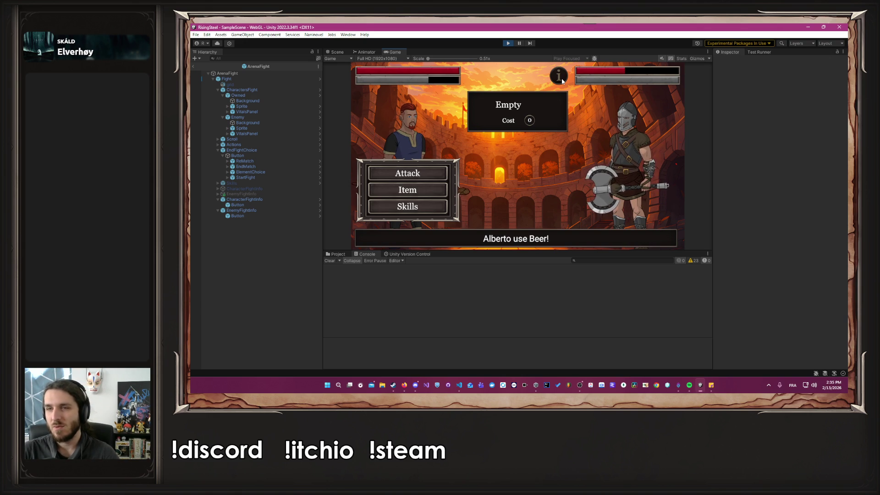
pyautogui.click(429, 171)
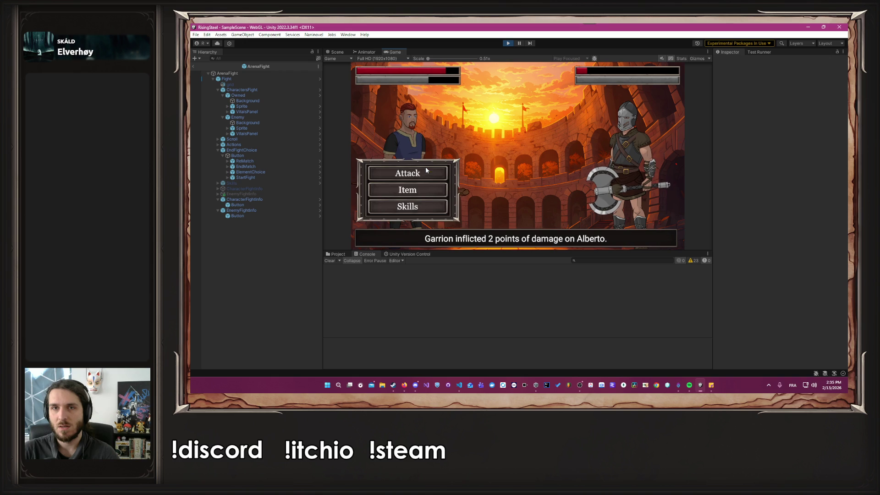
pyautogui.click(505, 43)
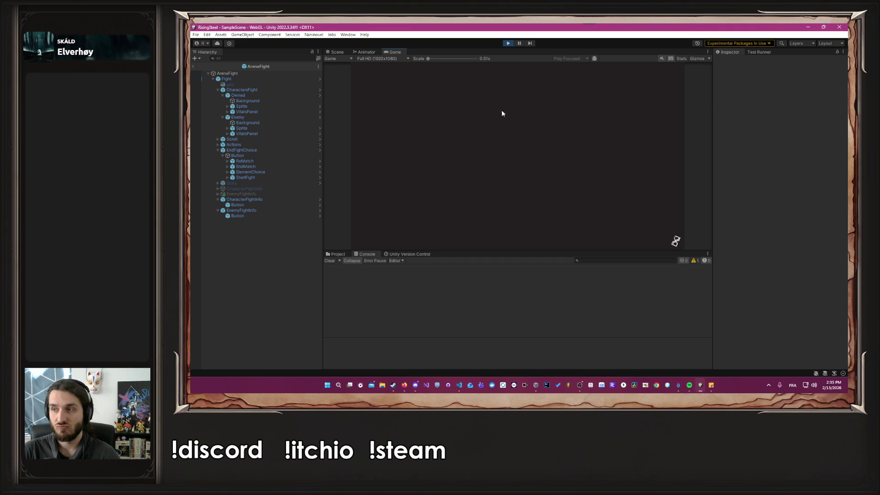
# Step: Load the saved game slot and choose the Arena fight mode
pyautogui.click(493, 147)
pyautogui.click(476, 148)
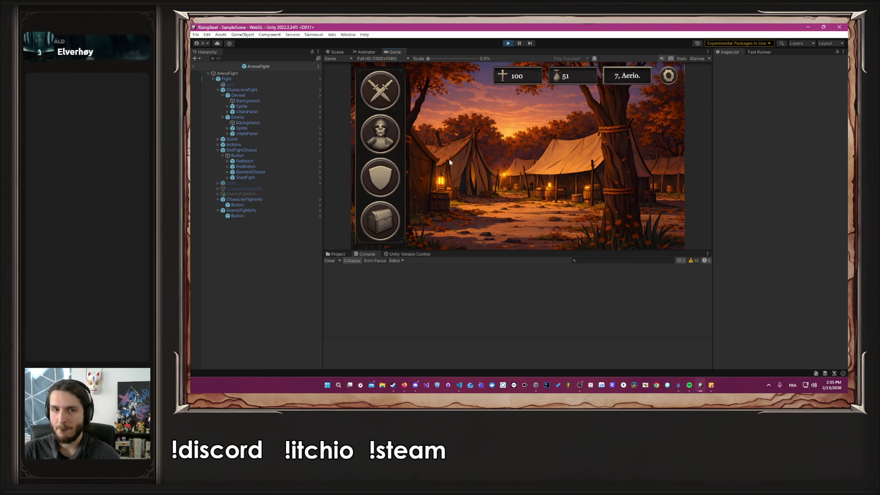
pyautogui.click(381, 98)
pyautogui.click(392, 120)
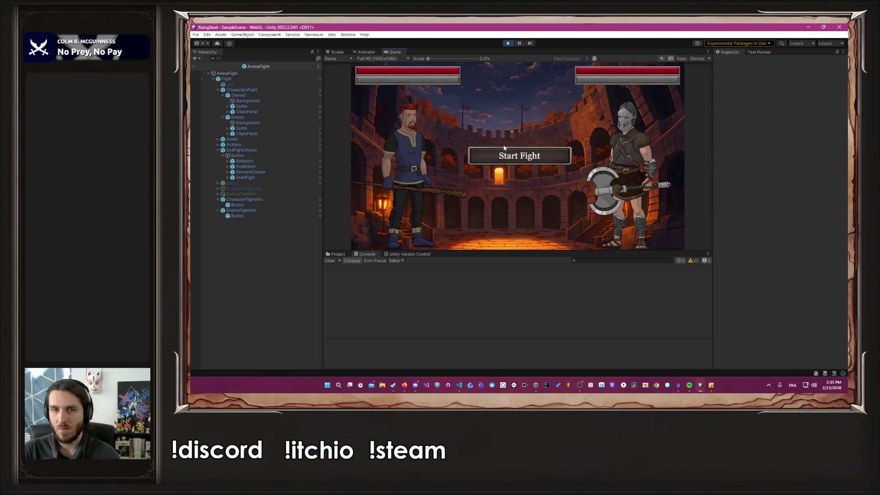
# Step: Beat Amdir with Burn and a finishing attack, then choose Fight Again
pyautogui.click(422, 208)
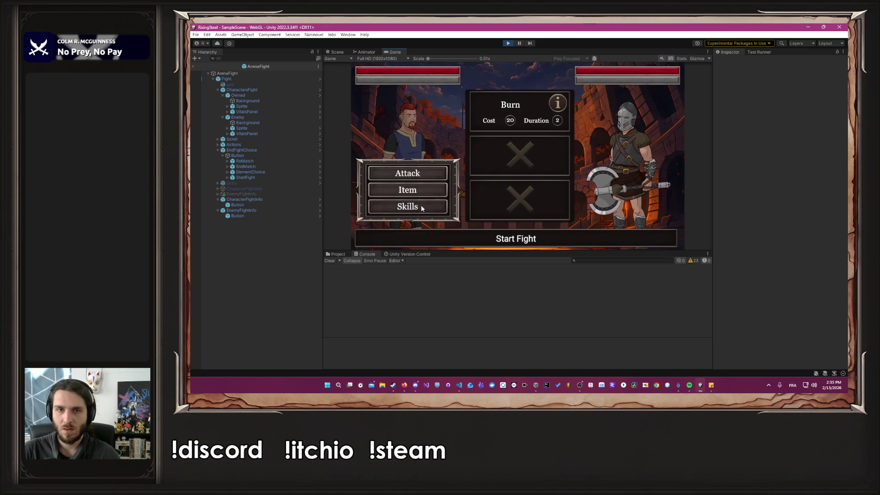
pyautogui.click(494, 116)
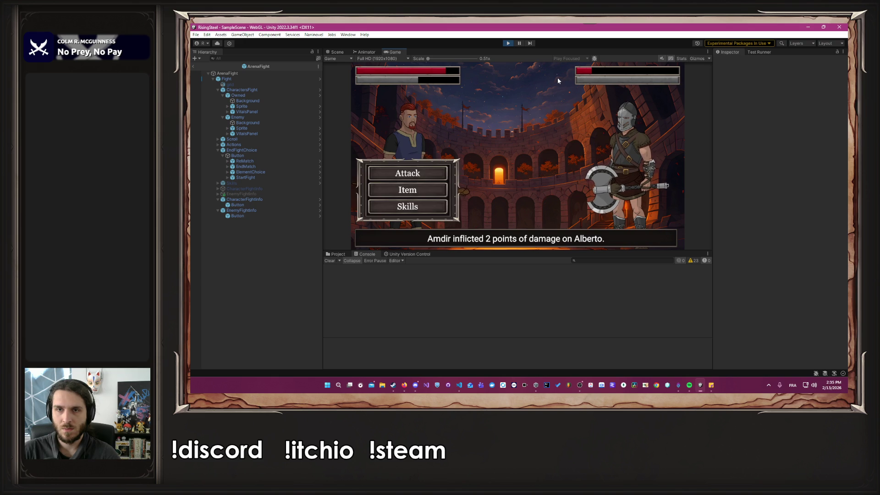
pyautogui.click(412, 173)
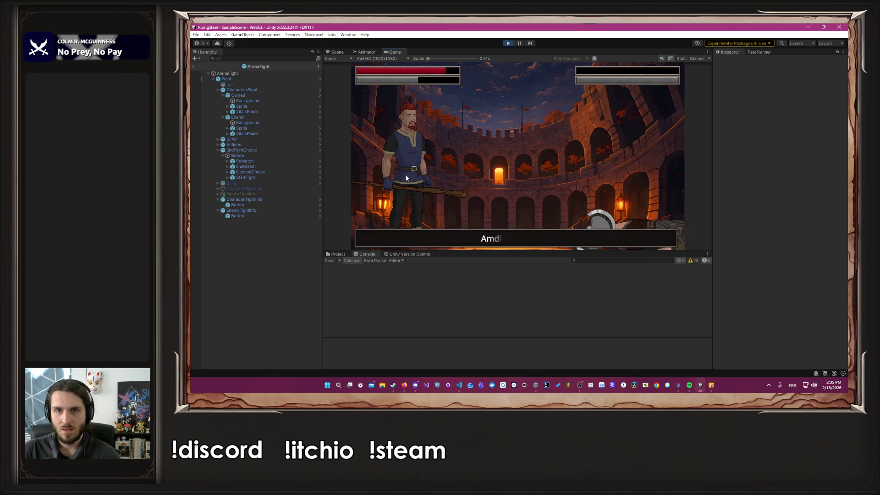
pyautogui.click(514, 146)
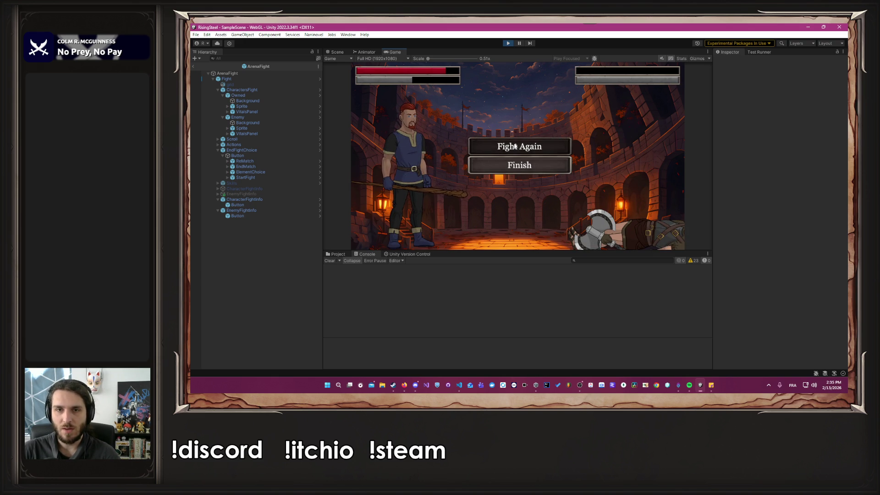
# Step: Start the fight against Iseldis and use Burn, Beer, then Burn again
pyautogui.click(502, 154)
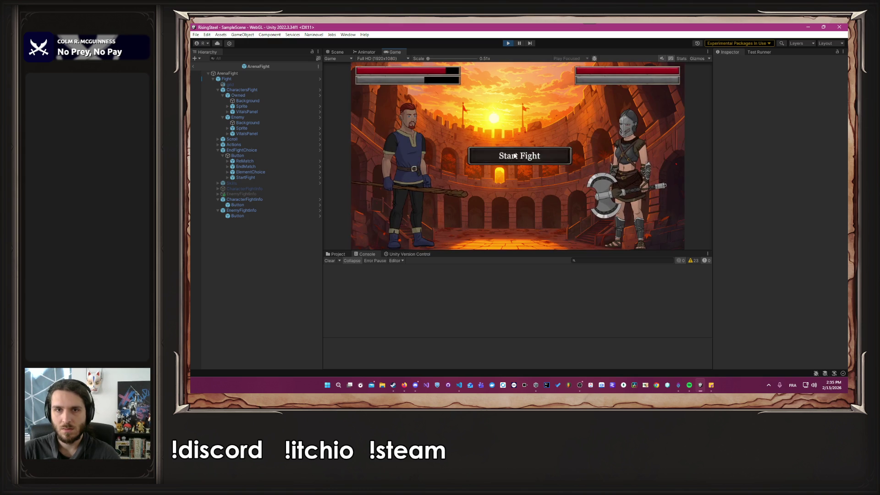
pyautogui.click(431, 207)
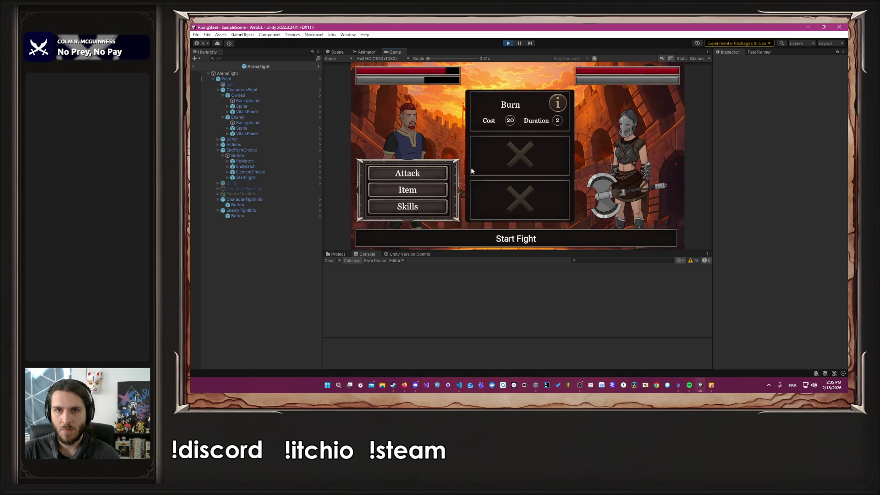
pyautogui.click(509, 110)
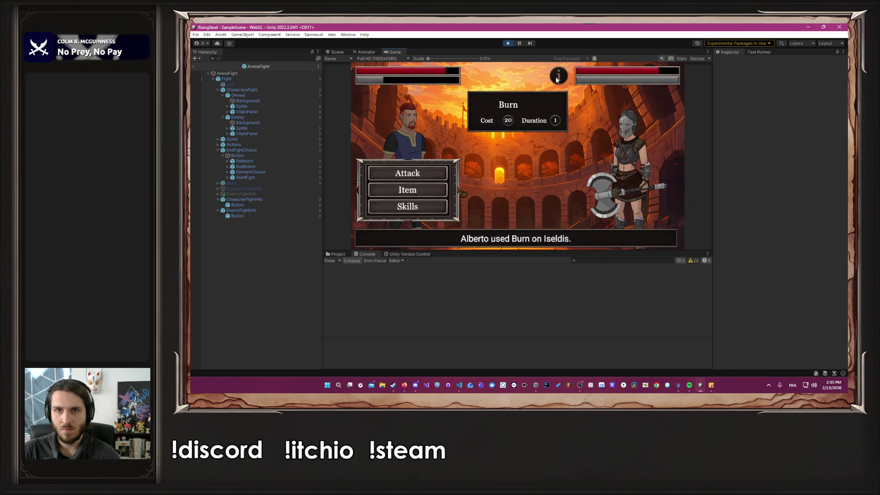
pyautogui.click(429, 191)
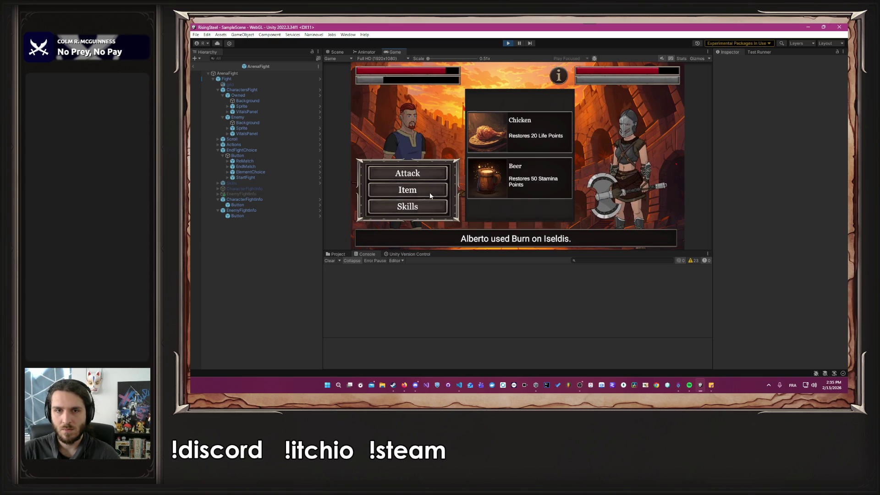
pyautogui.click(507, 183)
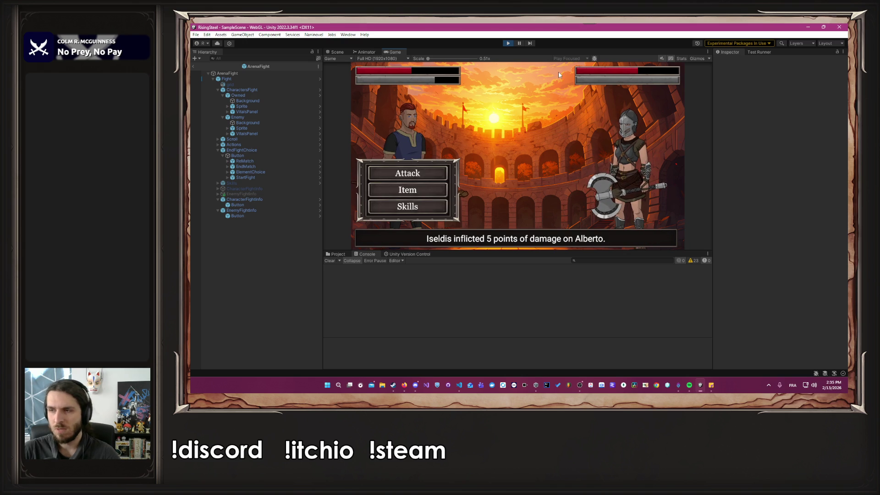
pyautogui.click(416, 201)
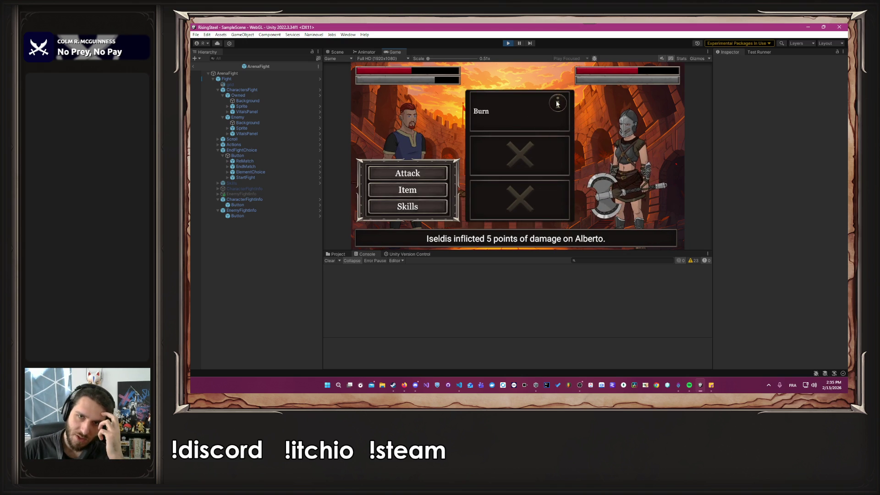
pyautogui.click(535, 105)
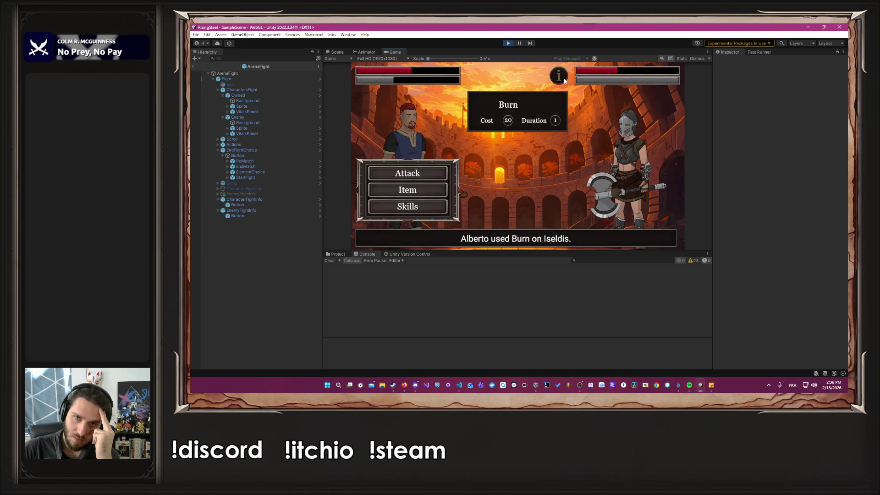
# Step: Drink a Beer, eat a Chicken, and attack to defeat Iseldis
pyautogui.click(438, 194)
pyautogui.click(521, 129)
pyautogui.moveTo(553, 76)
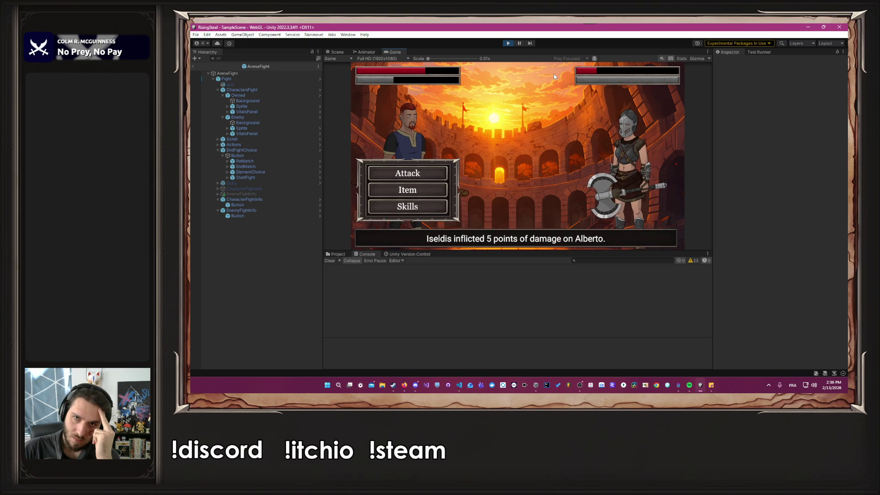
pyautogui.click(438, 194)
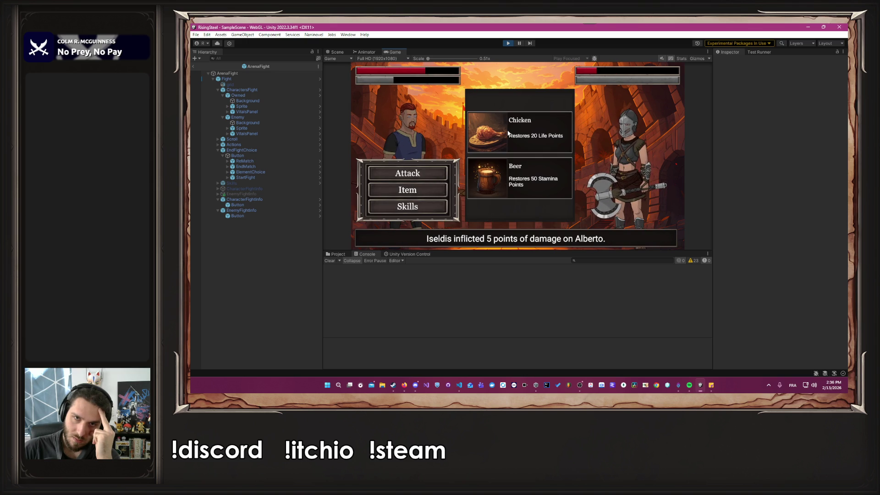
pyautogui.click(415, 213)
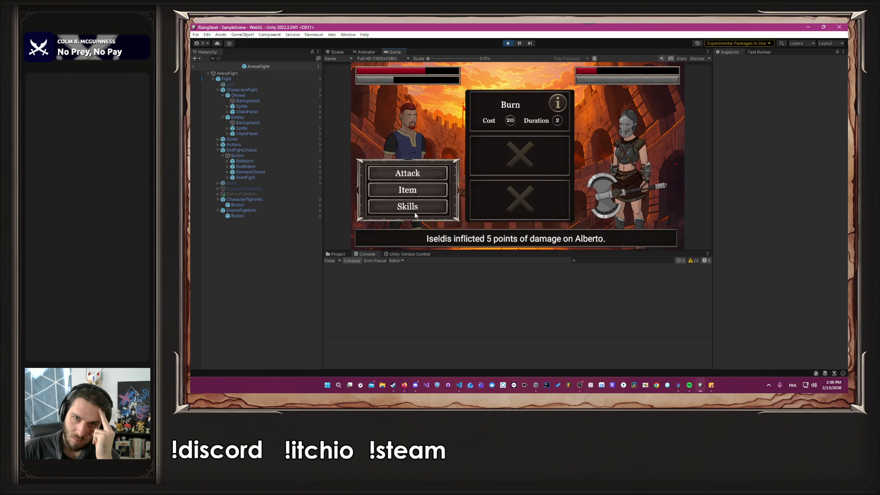
pyautogui.click(410, 190)
pyautogui.click(491, 180)
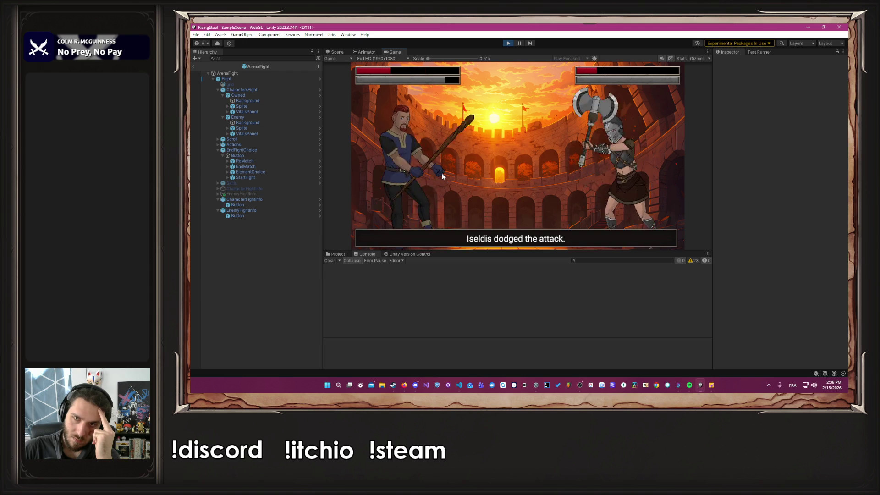
pyautogui.click(430, 191)
pyautogui.click(527, 141)
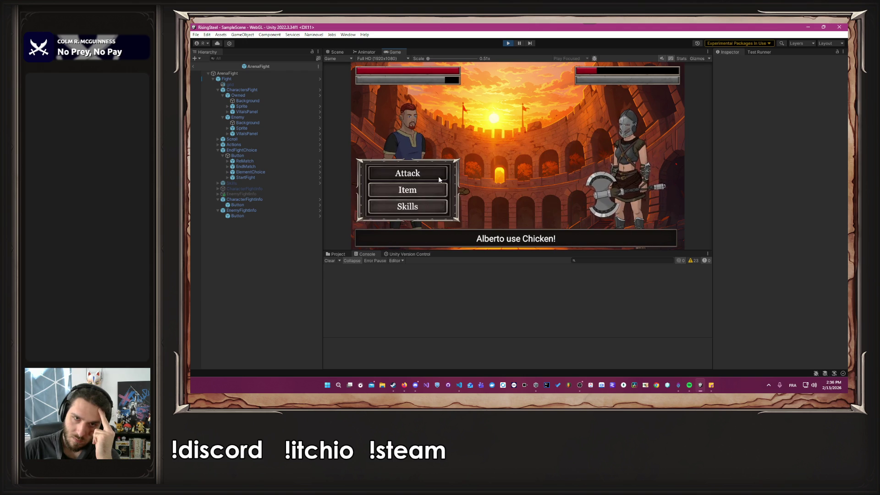
pyautogui.click(439, 176)
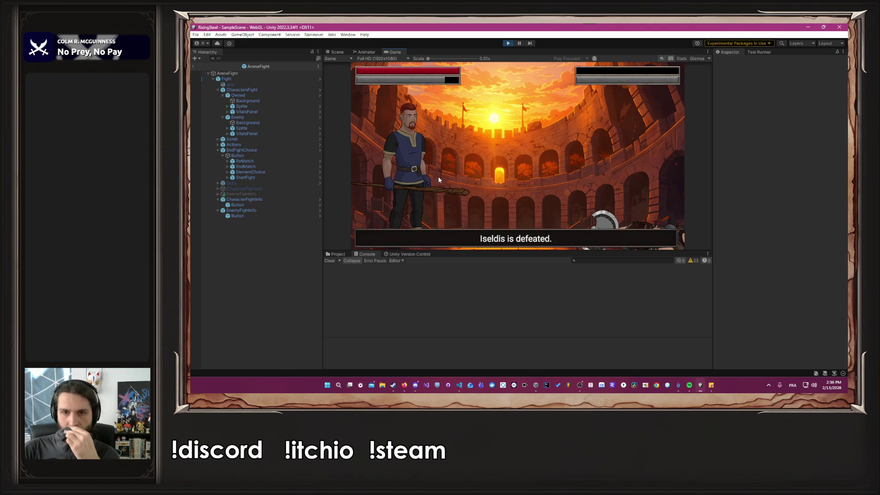
# Step: Start a new fight against Théodred, cast Burn on him, then attack
pyautogui.click(521, 149)
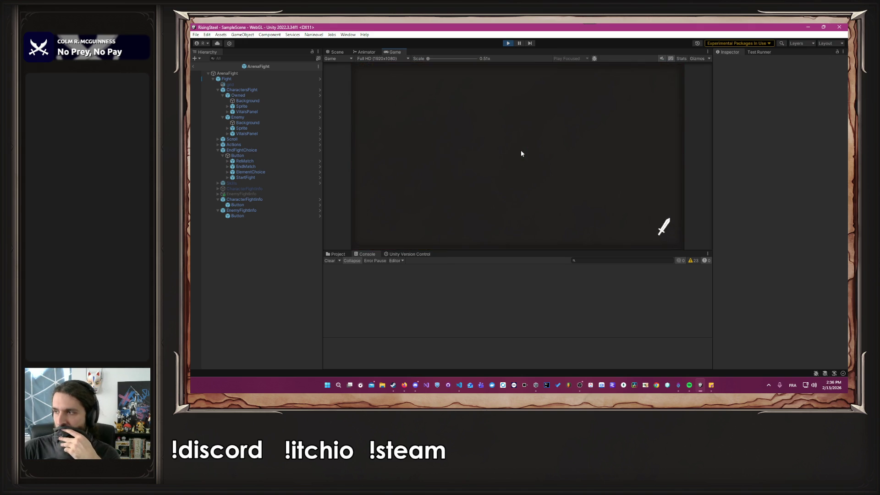
pyautogui.click(521, 154)
pyautogui.click(407, 206)
pyautogui.click(512, 115)
pyautogui.moveTo(559, 79)
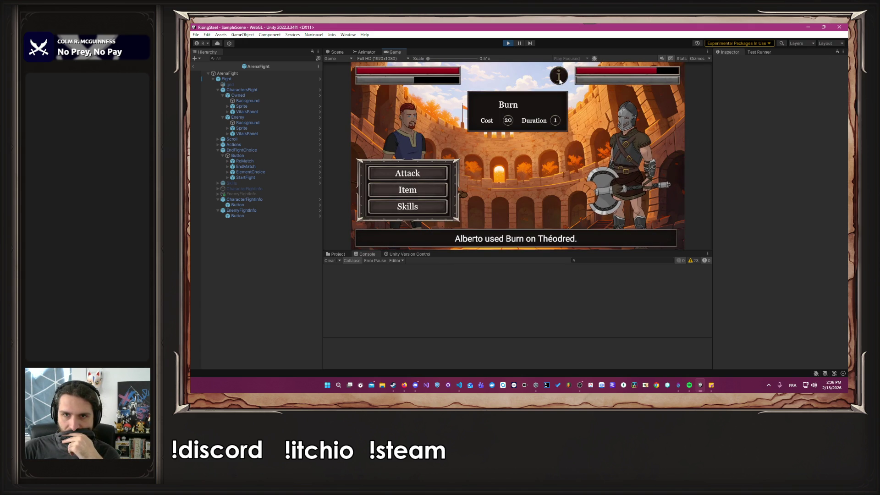
pyautogui.click(439, 187)
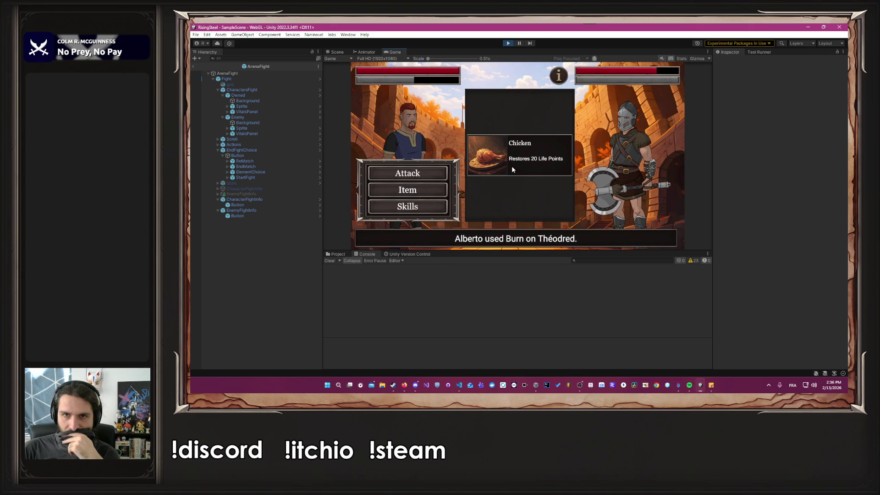
pyautogui.click(421, 192)
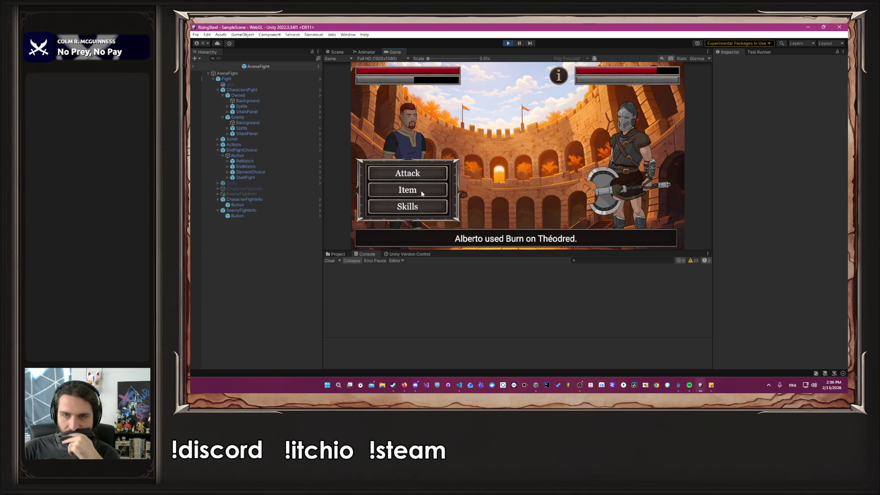
pyautogui.click(431, 173)
# Step: Eat a Chicken to heal Alberto, then stop play mode
pyautogui.moveTo(563, 75)
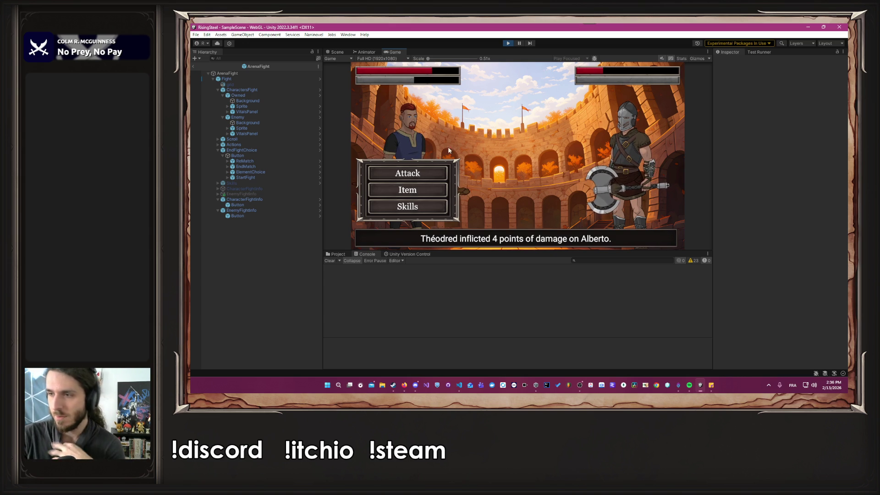
pyautogui.click(387, 195)
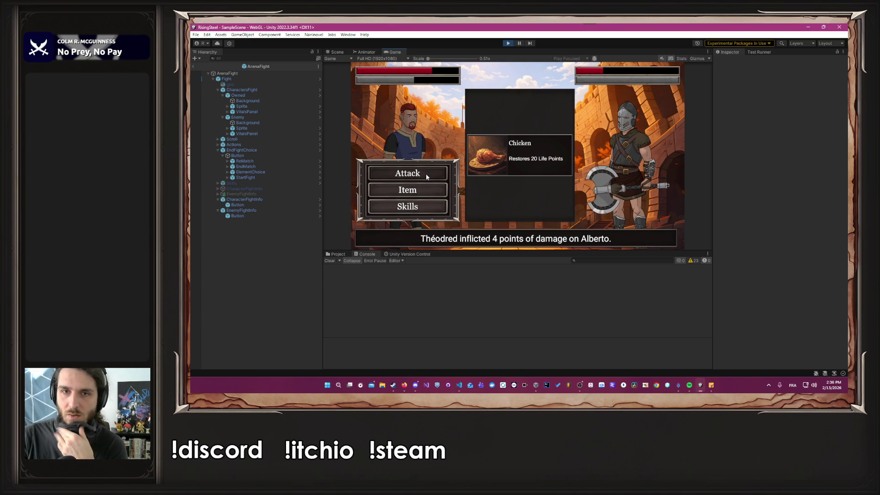
pyautogui.click(478, 165)
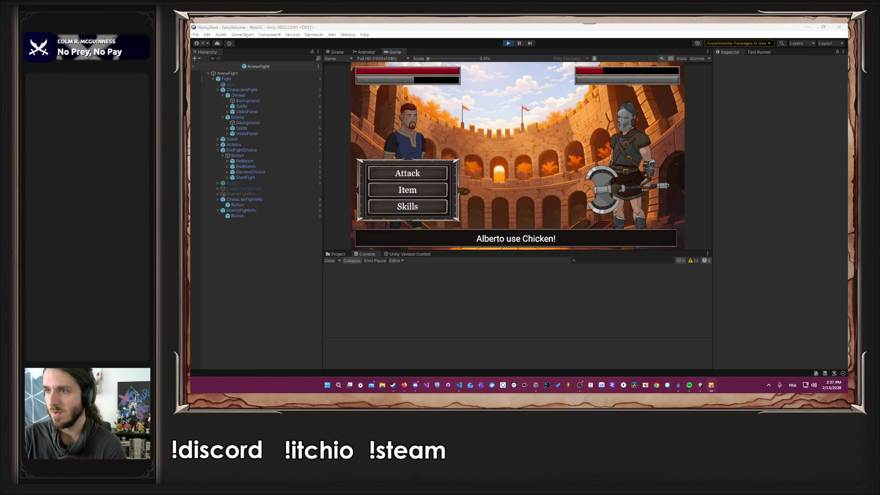
pyautogui.click(623, 310)
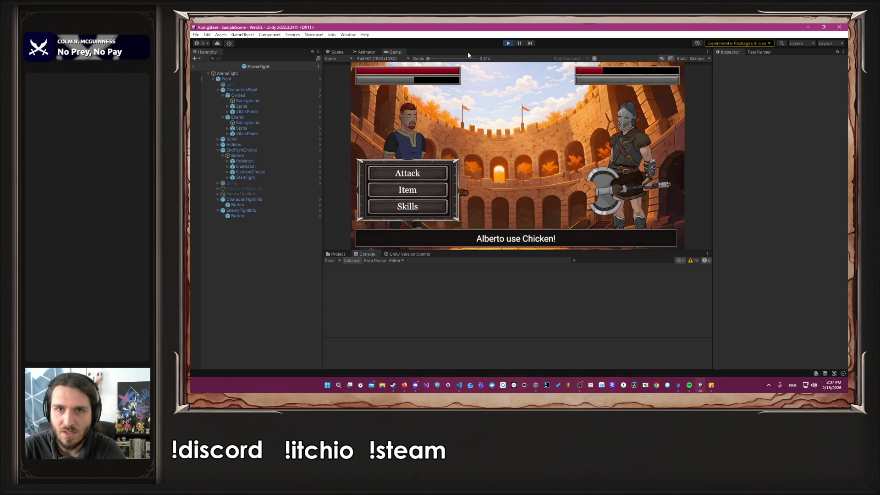
pyautogui.click(504, 43)
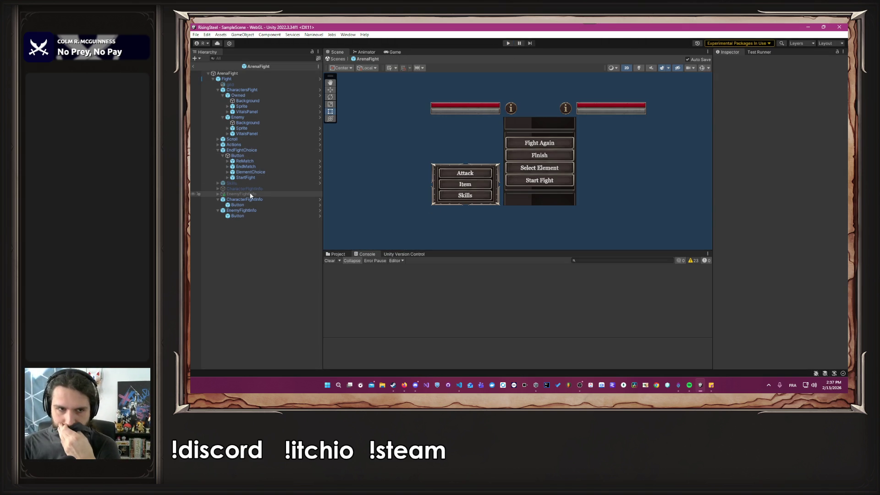
# Step: Frame the CharacterFightInfo panel in the Scene view and toggle the panels' active boxes
pyautogui.scroll(3, 522, 124)
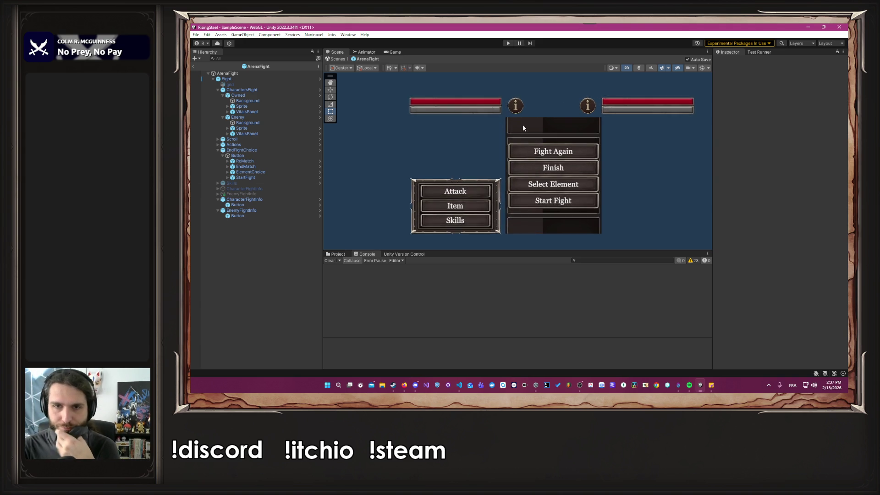
pyautogui.click(259, 189)
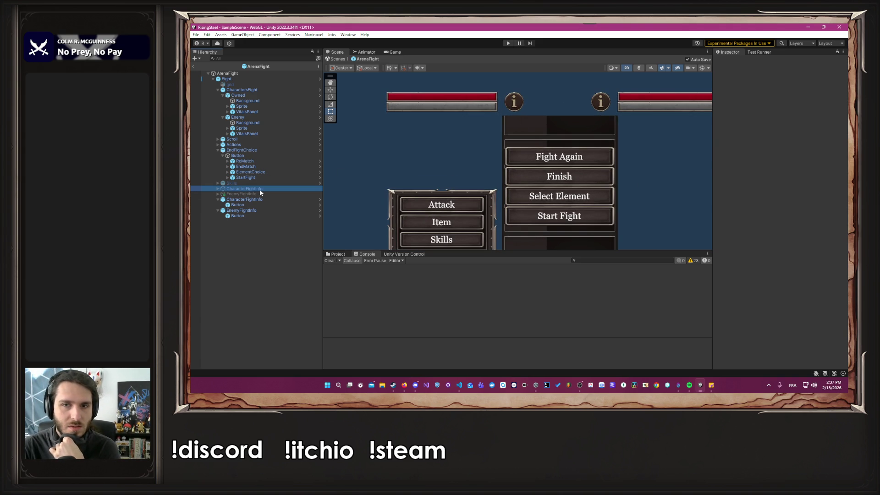
pyautogui.doubleClick(252, 188)
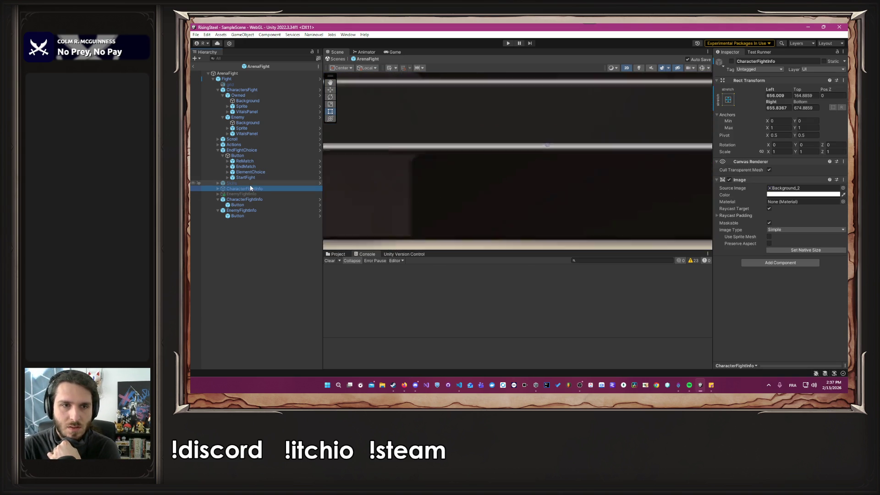
pyautogui.scroll(-5, 457, 183)
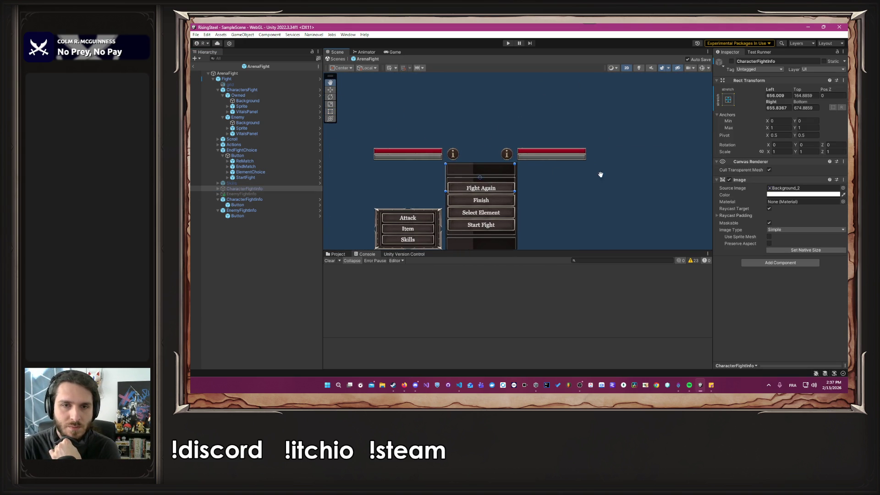
pyautogui.click(731, 61)
pyautogui.click(245, 189)
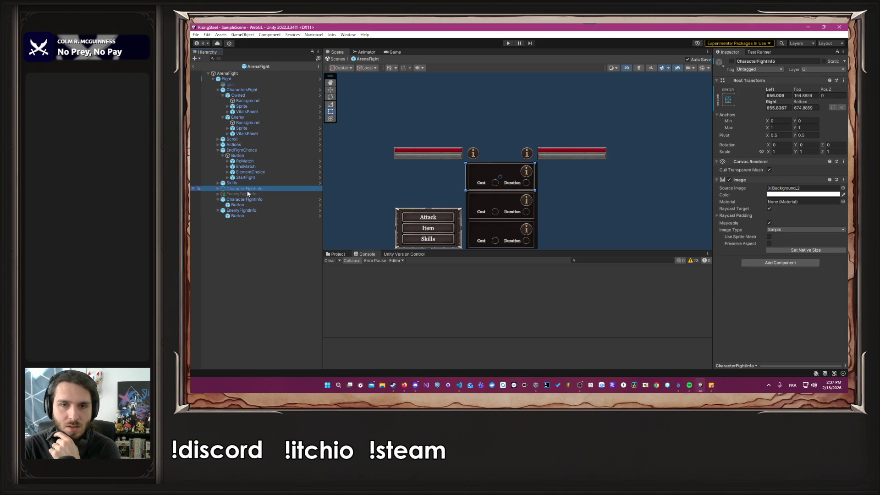
pyautogui.click(731, 62)
# Step: Nudge the CharacterFightInfo panel slightly right, then hide it again
pyautogui.scroll(5, 506, 198)
pyautogui.click(270, 189)
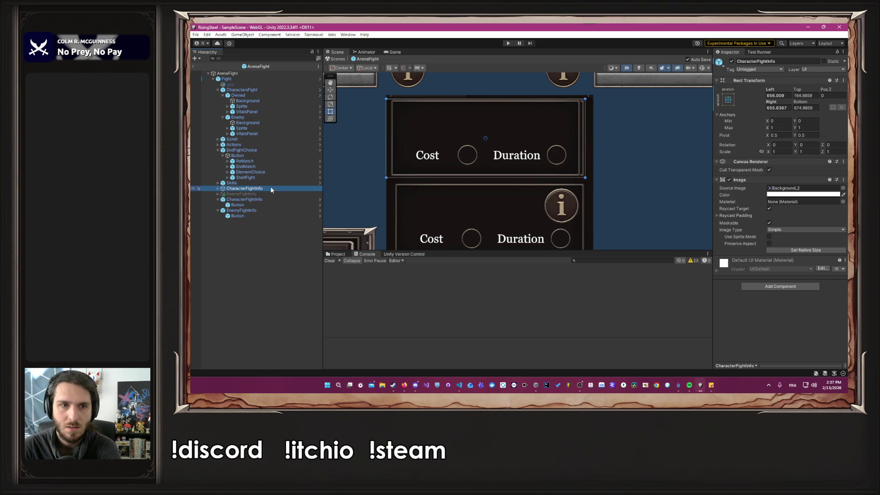
pyautogui.click(501, 139)
pyautogui.moveTo(502, 141); pyautogui.dragTo(505, 141)
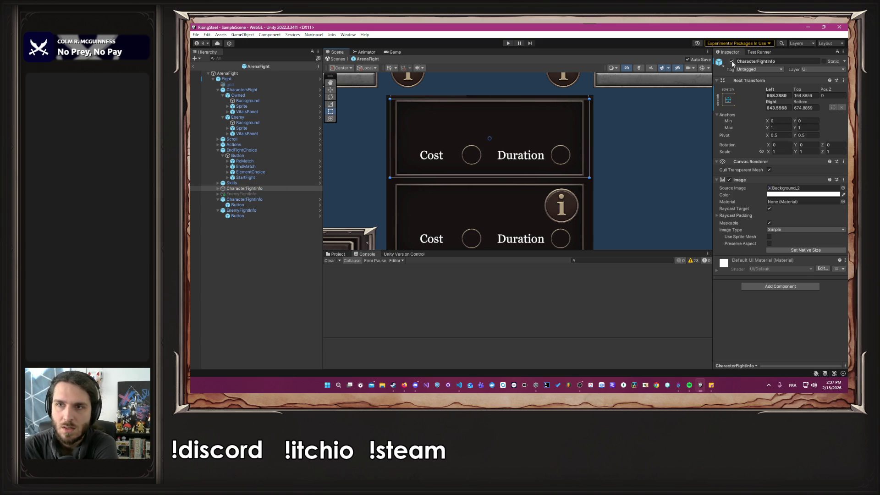
pyautogui.click(731, 62)
# Step: Nudge the EnemyFightInfo panel slightly right, then disable the EnemyFightInfo object
pyautogui.click(265, 194)
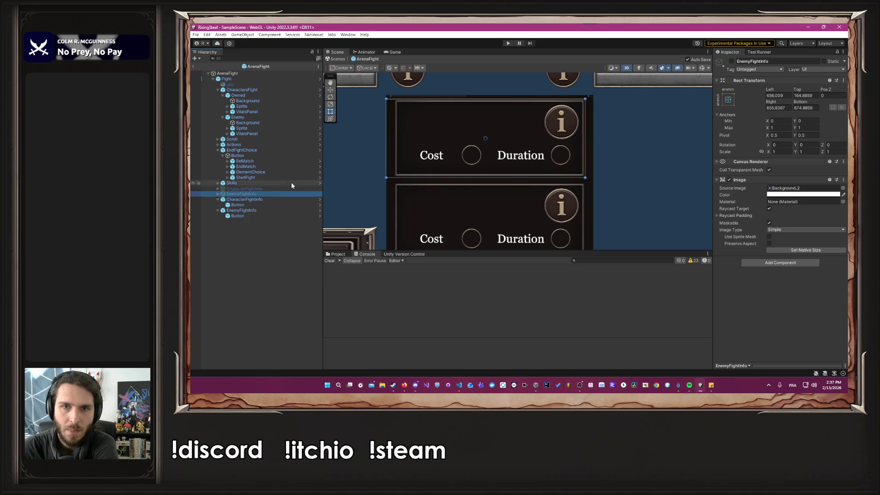
pyautogui.click(731, 62)
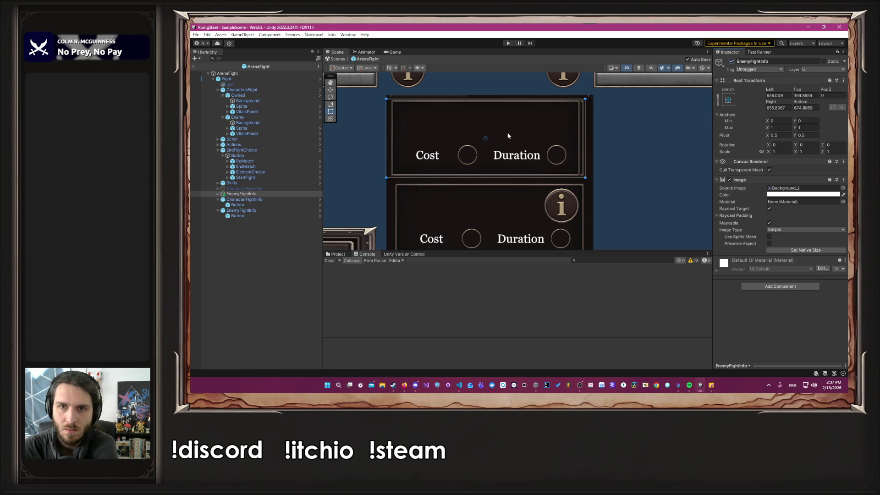
pyautogui.moveTo(511, 133); pyautogui.dragTo(513, 133)
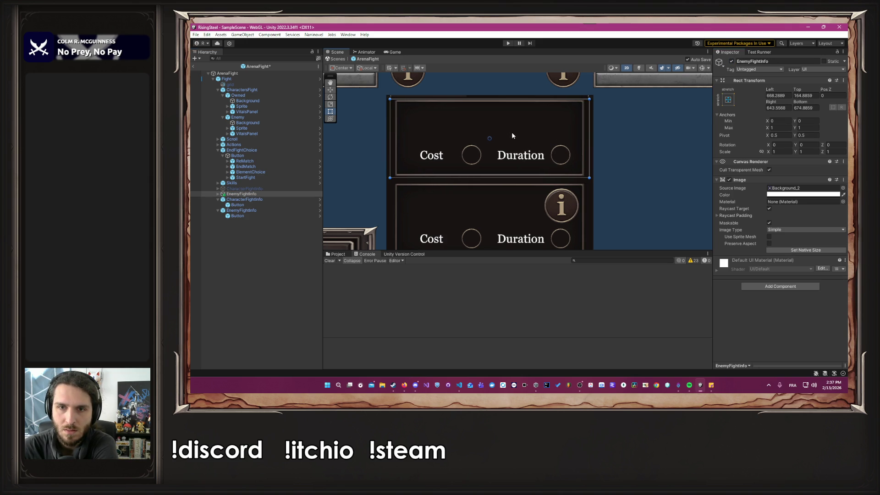
pyautogui.click(635, 141)
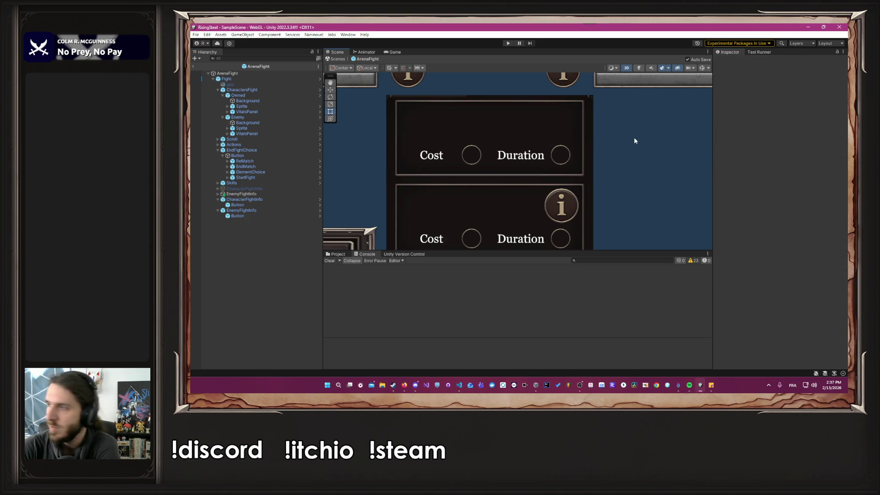
pyautogui.click(260, 192)
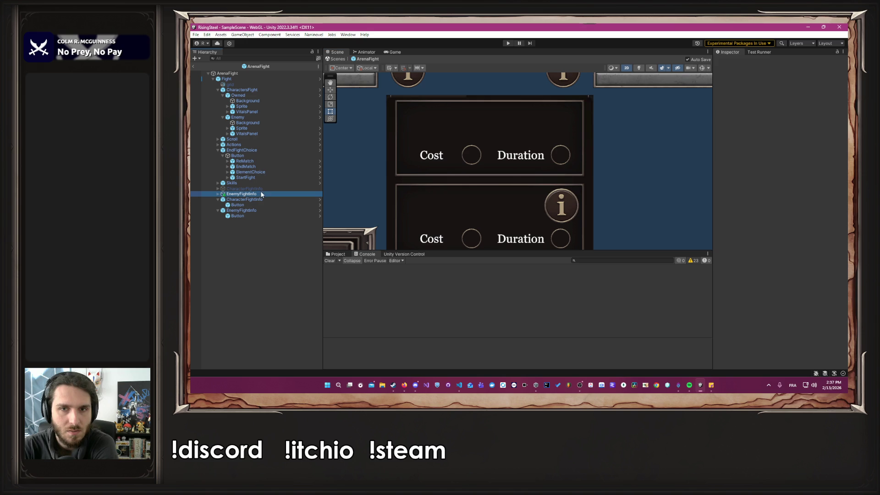
pyautogui.click(731, 61)
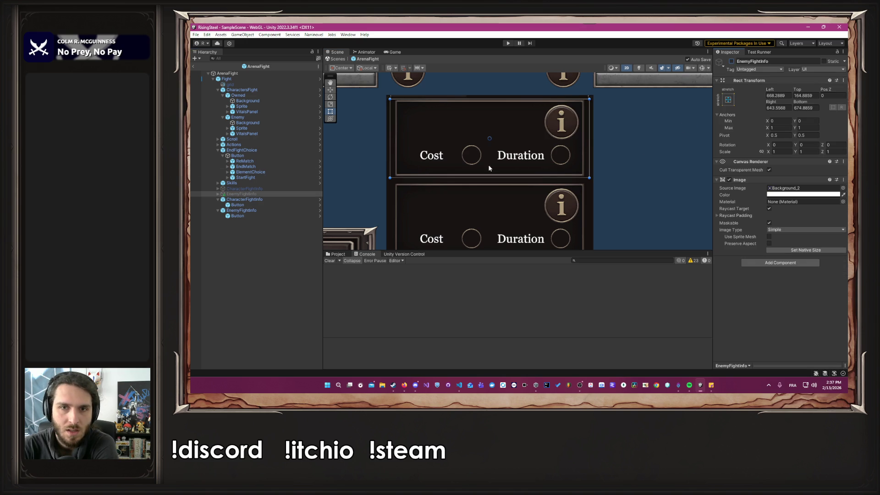
# Step: Disable the Skills object, deselect it, and enter play mode
pyautogui.click(265, 184)
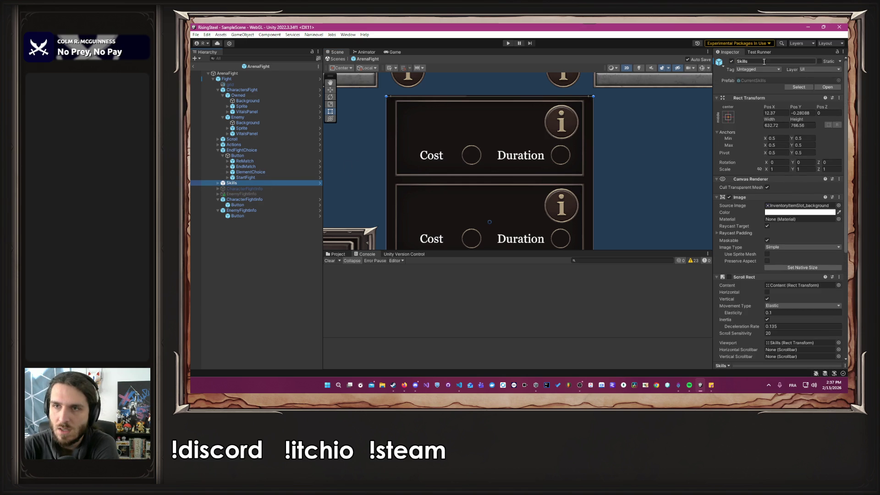
pyautogui.click(732, 61)
pyautogui.click(649, 140)
pyautogui.scroll(-5, 650, 140)
pyautogui.click(508, 43)
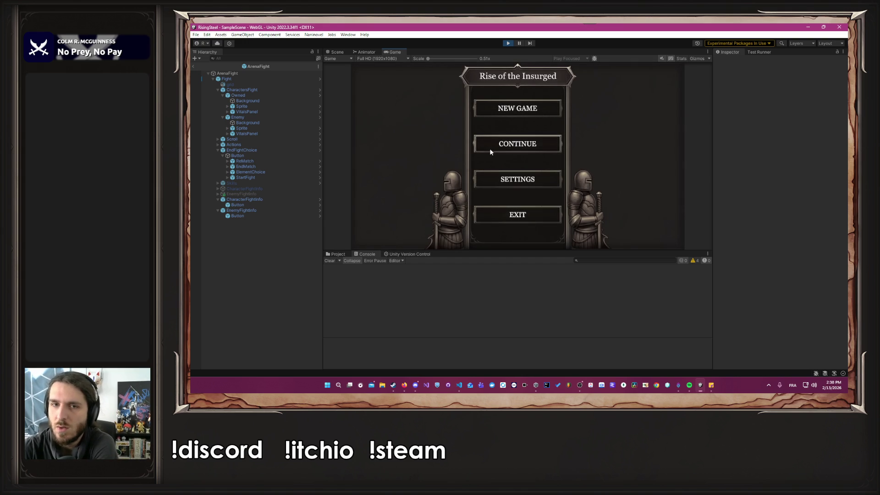
# Step: Continue the save, remove Burn from Alberto's first Training skill slot, and choose MagicSkill
pyautogui.click(490, 150)
pyautogui.click(478, 152)
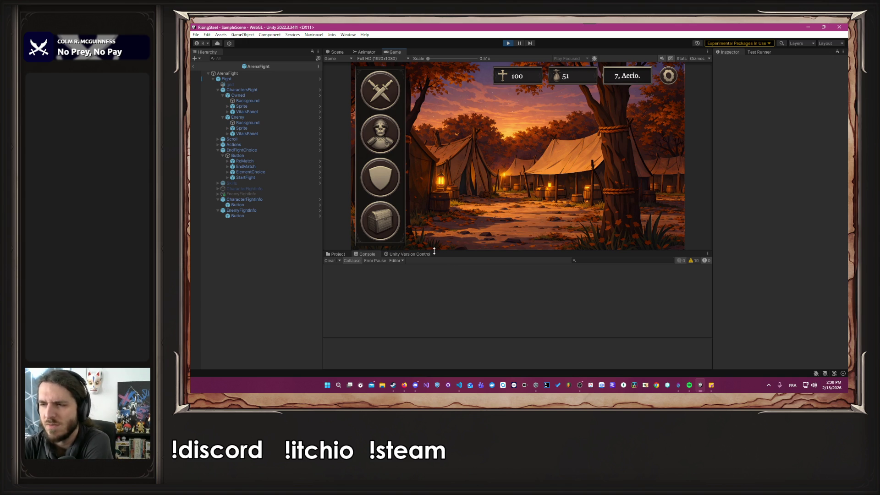
pyautogui.click(387, 190)
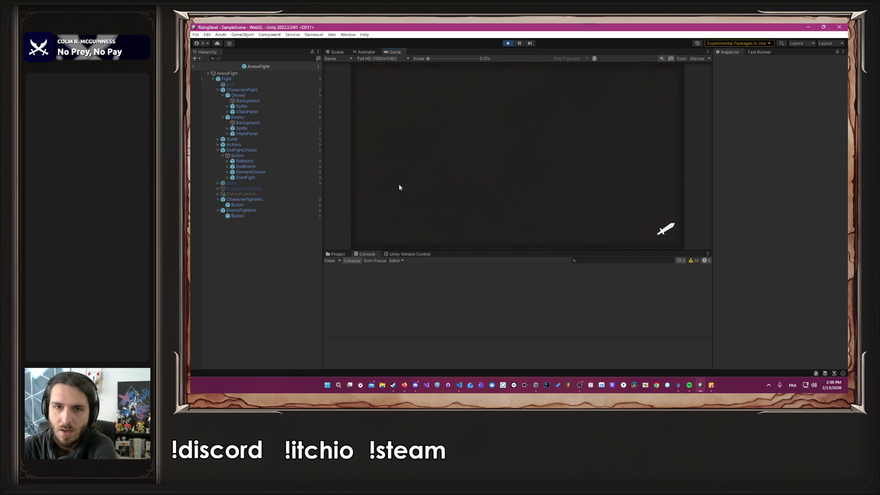
pyautogui.click(409, 174)
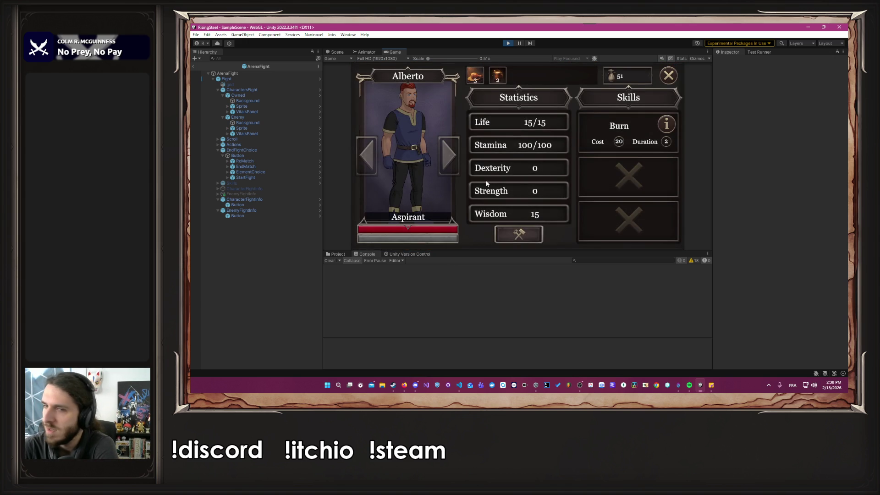
pyautogui.click(648, 125)
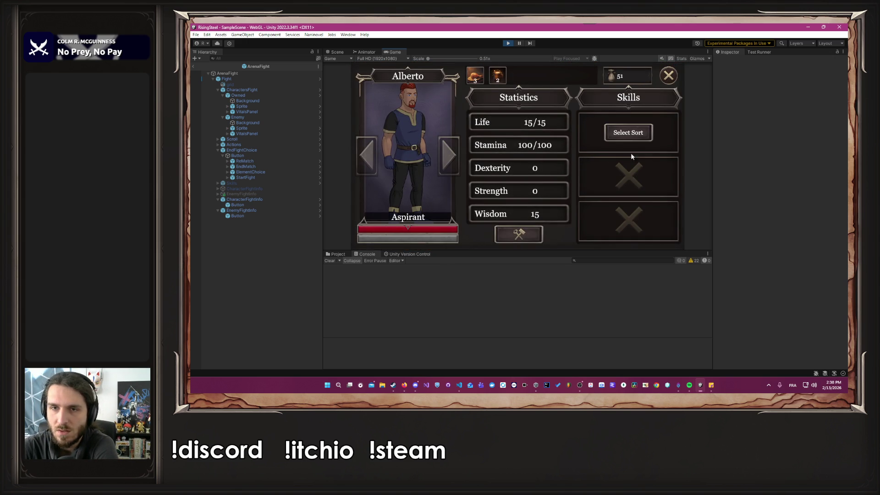
pyautogui.click(632, 136)
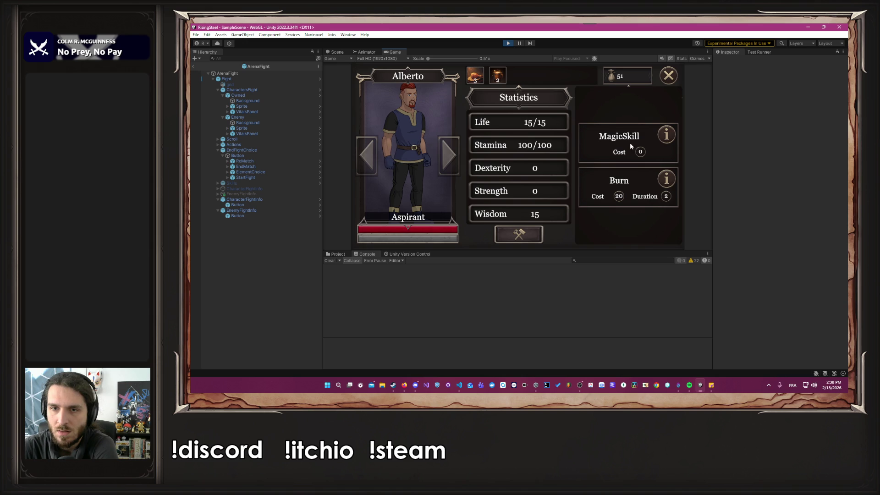
pyautogui.click(631, 142)
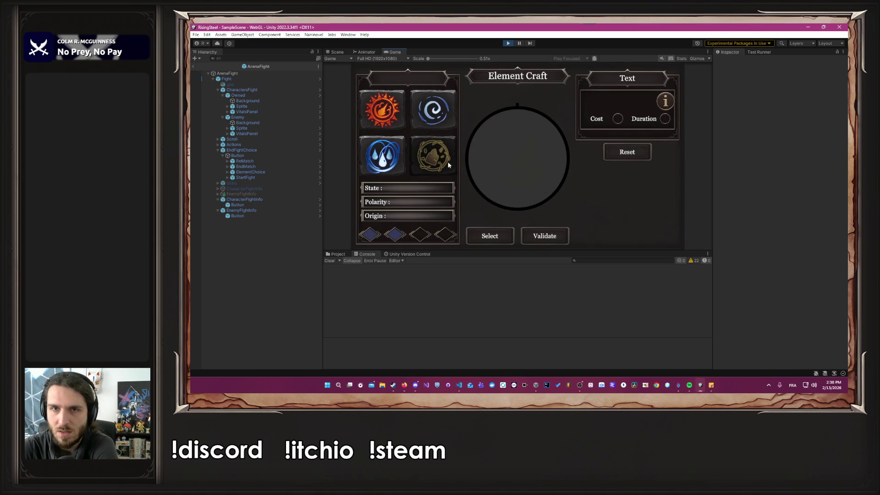
# Step: Craft Inferno from two Fire elements and validate it
pyautogui.click(381, 109)
pyautogui.click(433, 155)
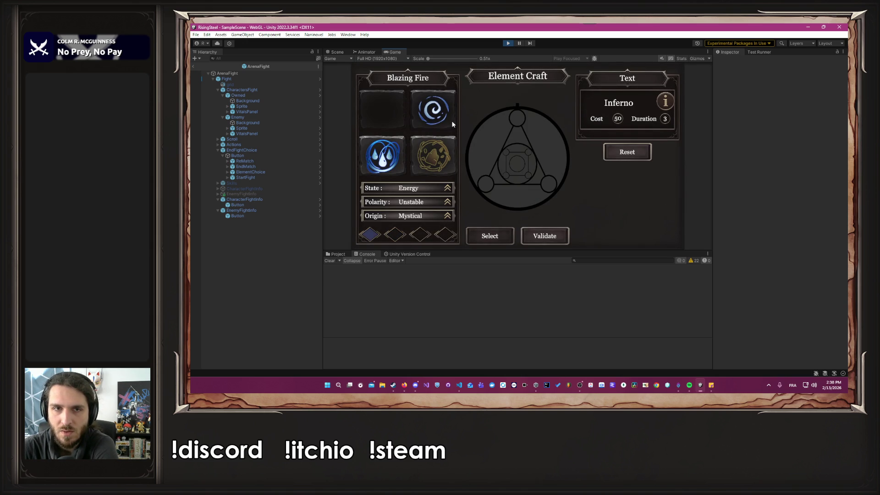
pyautogui.click(504, 235)
pyautogui.click(556, 237)
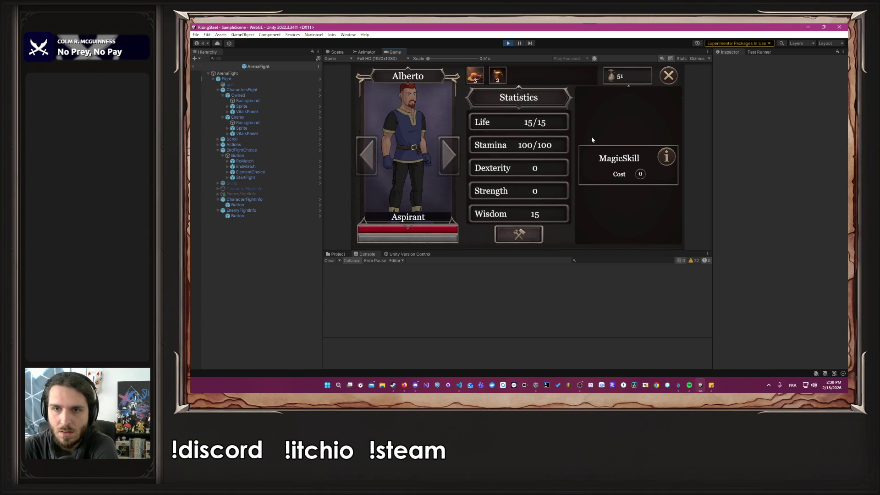
# Step: Craft another MagicSkill from Fire and Air and validate it
pyautogui.click(616, 136)
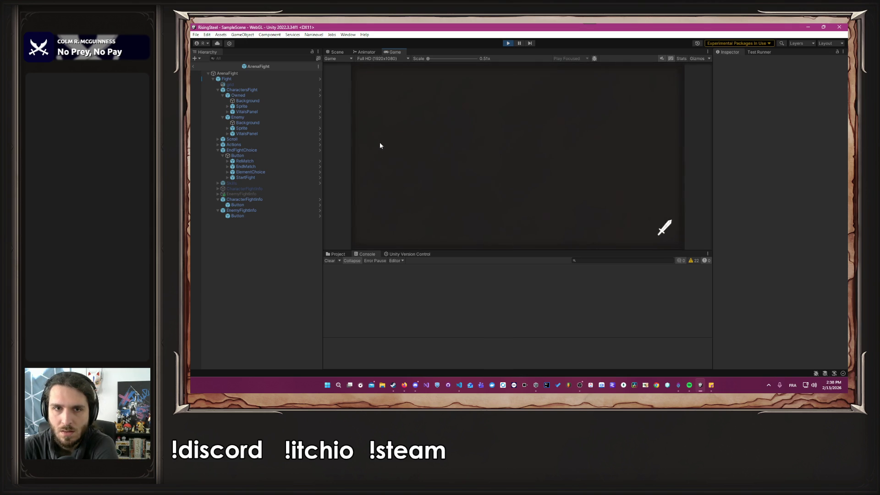
pyautogui.click(389, 110)
pyautogui.click(489, 234)
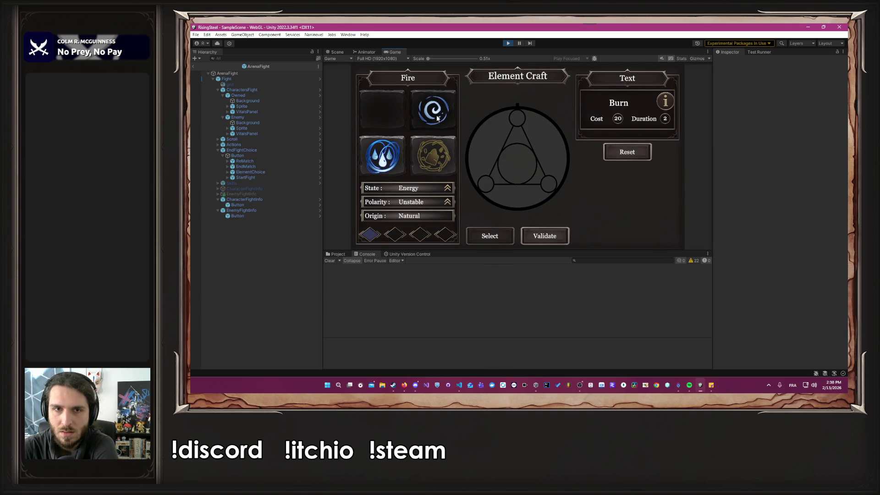
pyautogui.click(439, 119)
pyautogui.click(496, 242)
pyautogui.click(544, 236)
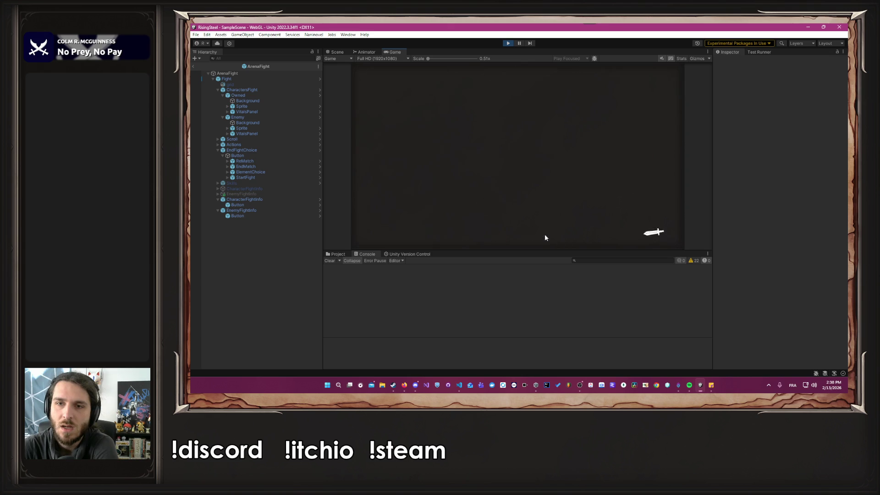
# Step: Equip Inferno in Alberto's first skill slot and close the character panel
pyautogui.click(591, 138)
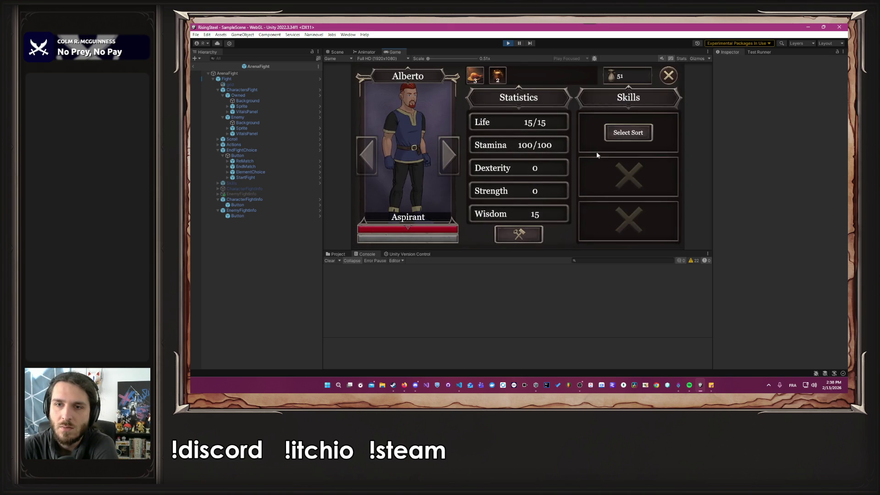
pyautogui.click(591, 142)
pyautogui.click(626, 134)
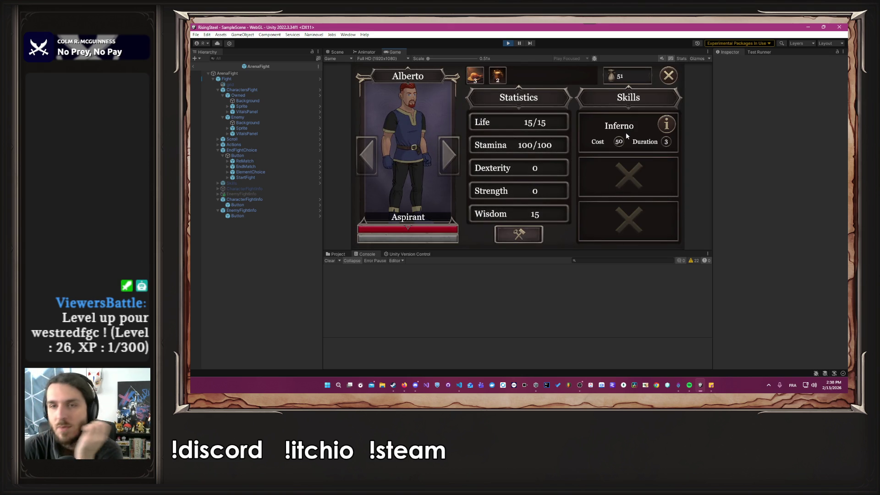
pyautogui.click(668, 75)
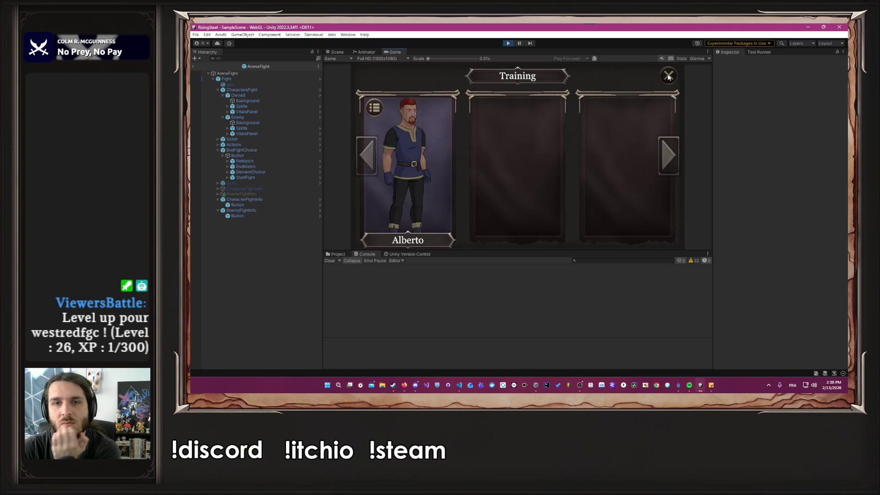
# Step: Leave Training, enter the Arena with Alberto, defeat the enemy with Inferno, and finish back at camp
pyautogui.click(668, 75)
pyautogui.click(384, 101)
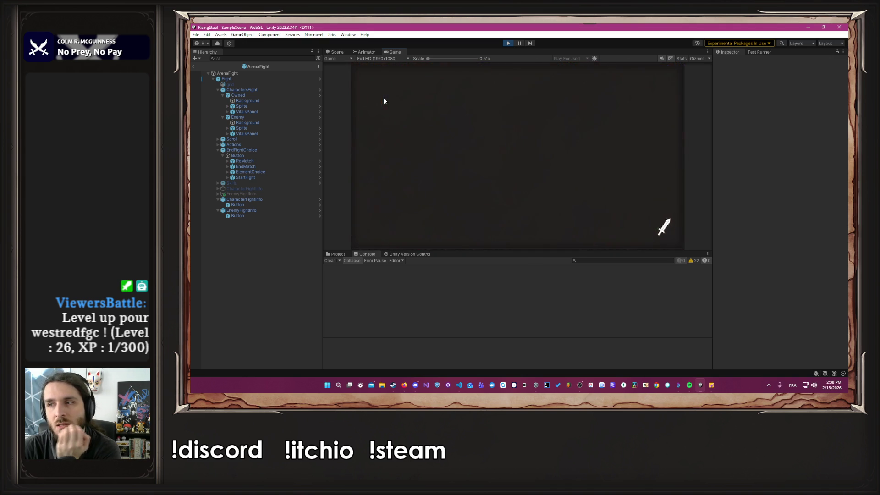
pyautogui.click(409, 130)
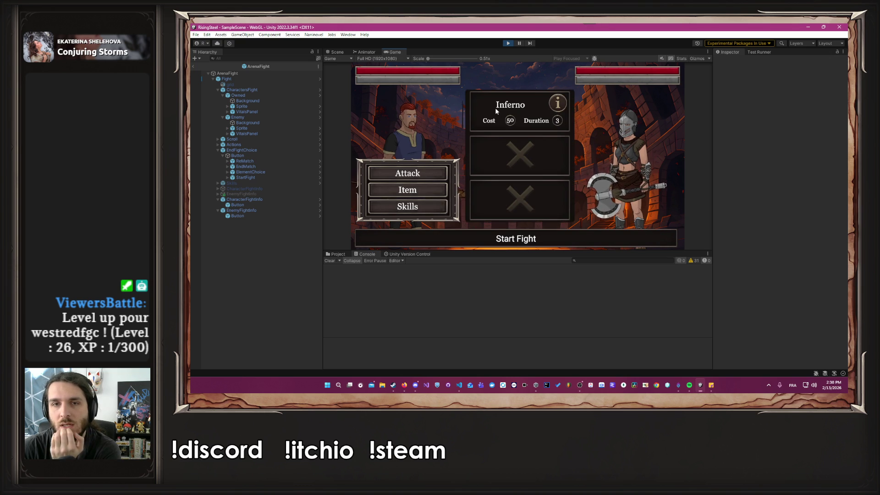
pyautogui.click(495, 108)
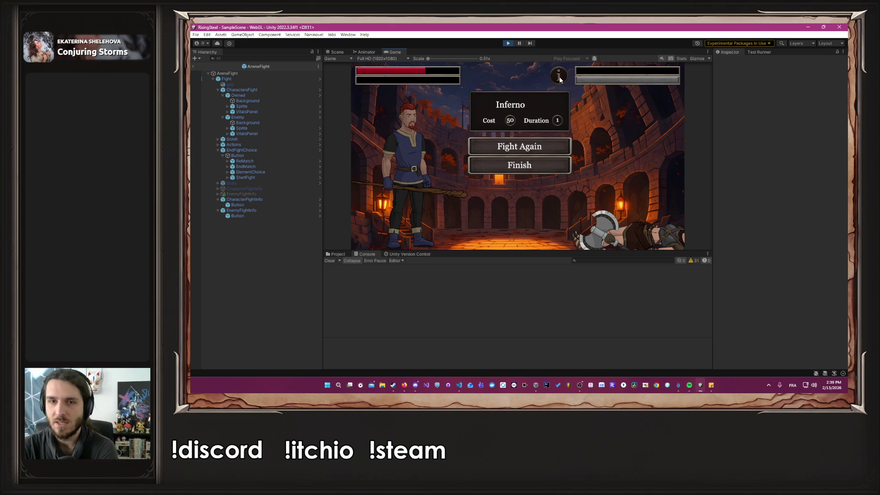
pyautogui.click(550, 165)
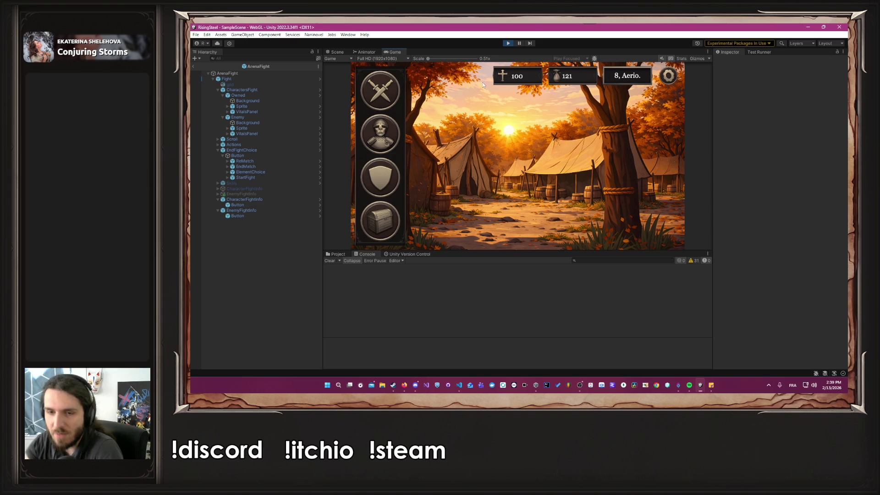
# Step: Back in Unity, reopen Alberto's panel and toggle Inferno's details showing cost 50, duration 3
pyautogui.click(404, 385)
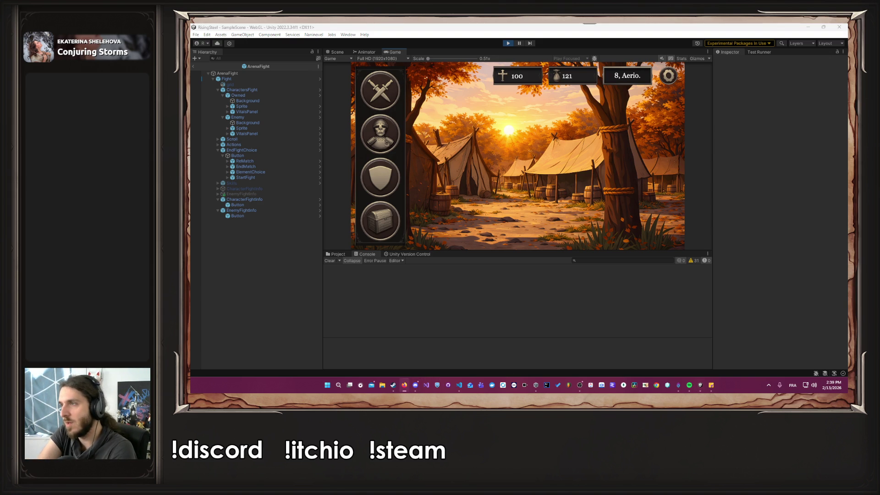
pyautogui.hotkey('alt', 'Tab')
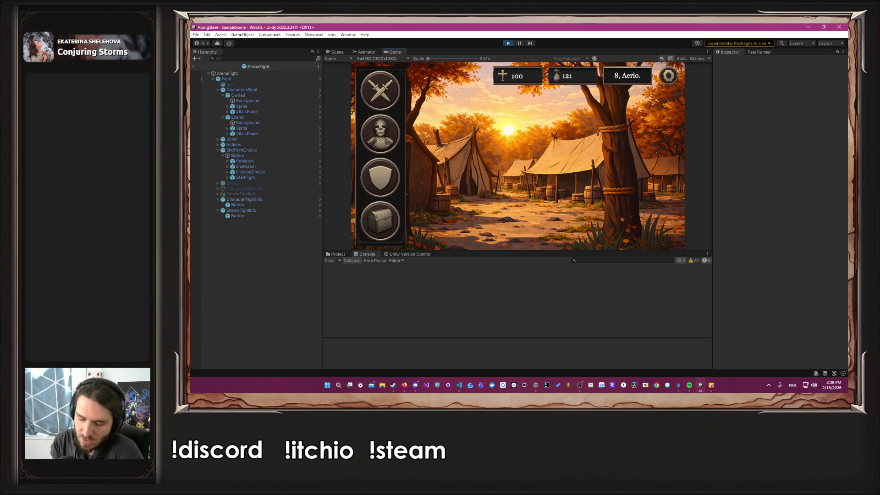
pyautogui.click(392, 178)
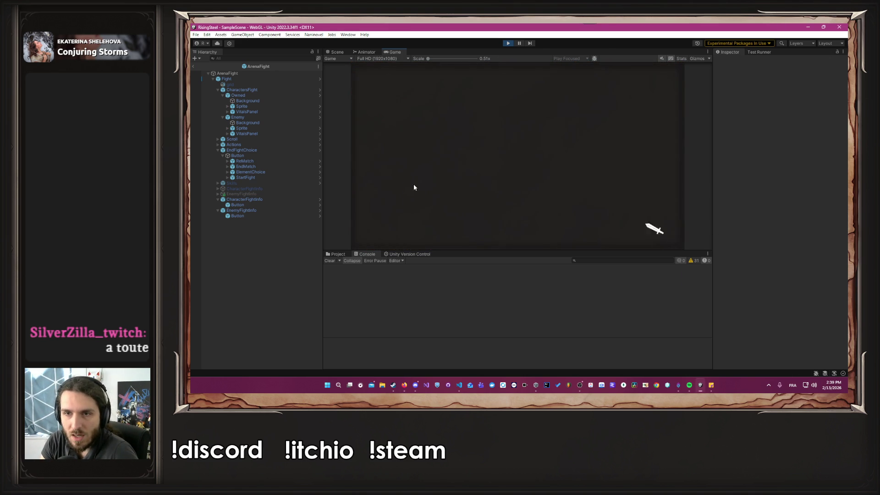
pyautogui.click(667, 124)
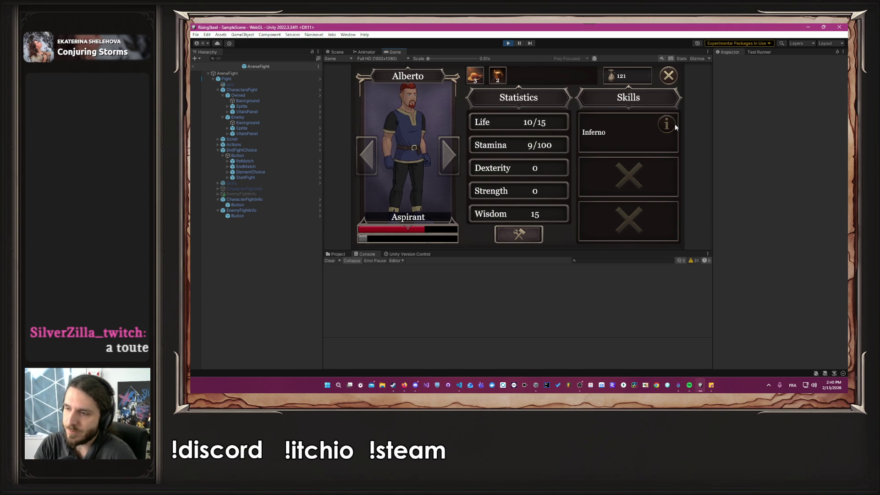
pyautogui.click(673, 124)
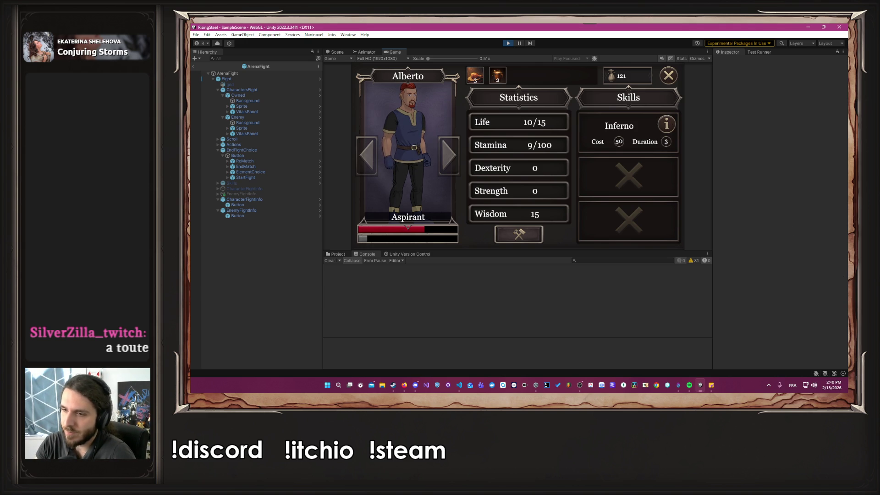
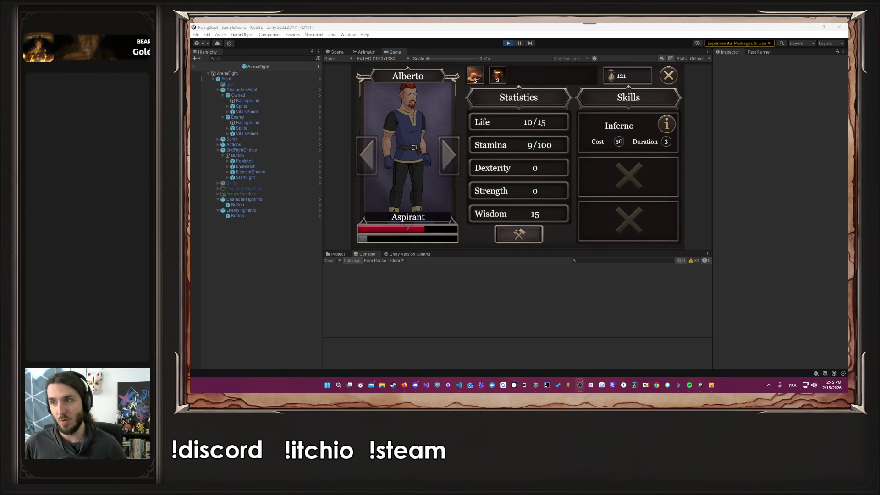
# Step: Stop the game and select skill entry 0 under Skills > Content in the fight scene
pyautogui.click(507, 44)
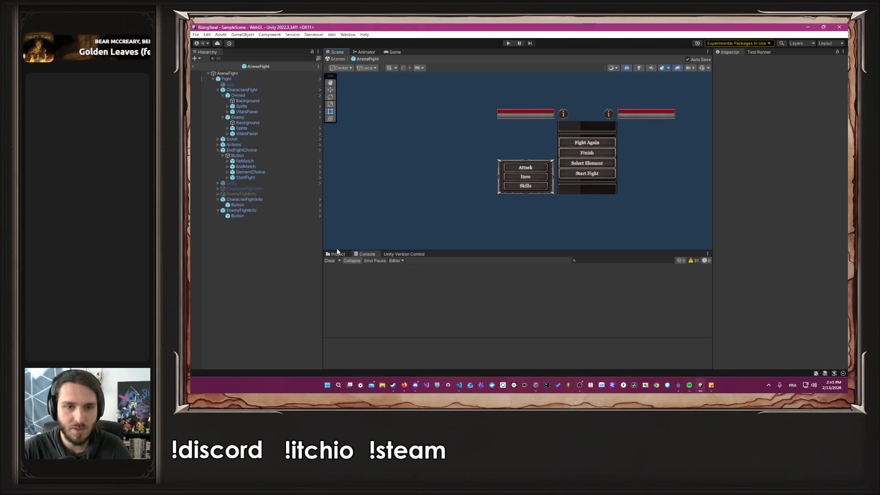
pyautogui.click(338, 254)
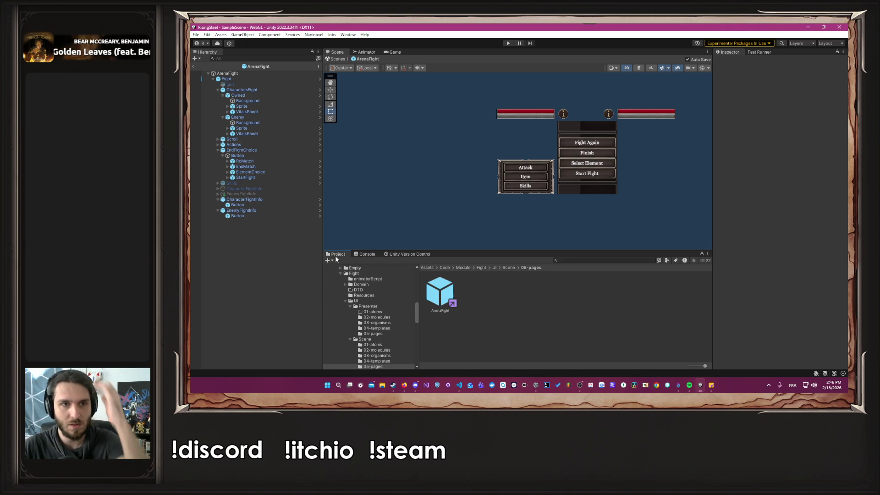
pyautogui.click(266, 183)
pyautogui.click(218, 184)
pyautogui.click(222, 188)
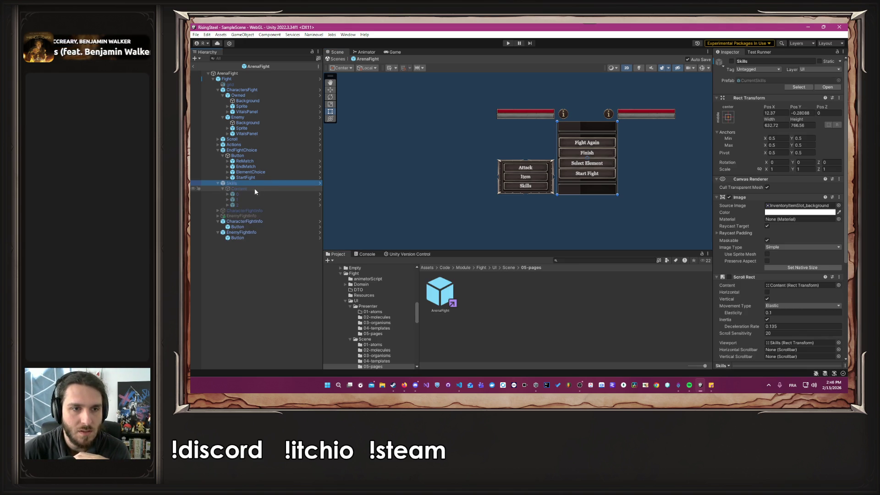
pyautogui.click(261, 194)
# Step: Open entry 0's Skill prefab and left-align its Title text
pyautogui.click(752, 80)
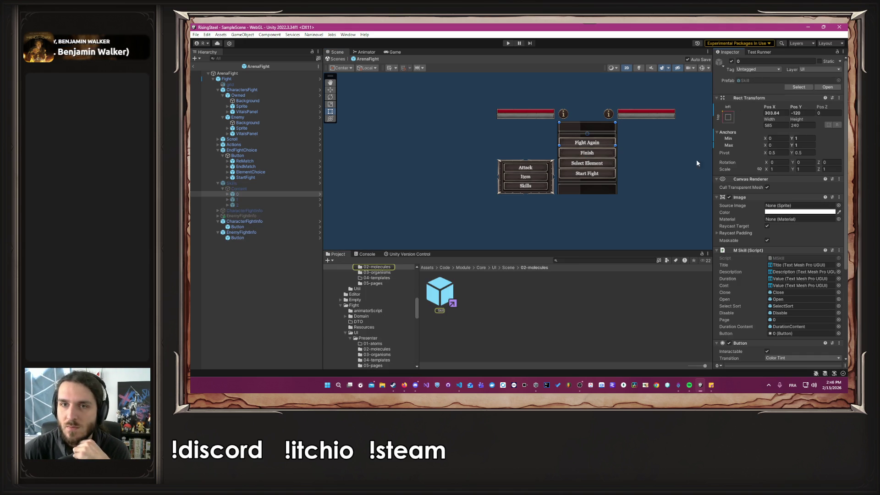
pyautogui.doubleClick(442, 290)
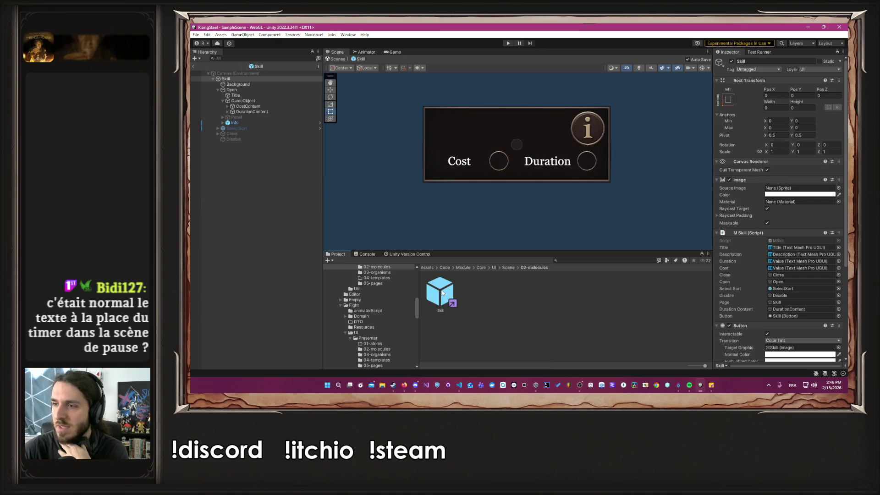
pyautogui.click(254, 96)
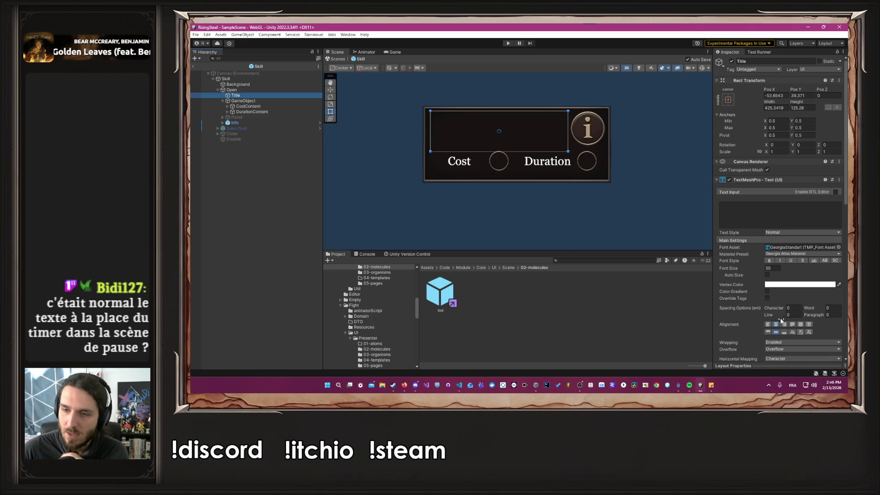
pyautogui.click(767, 323)
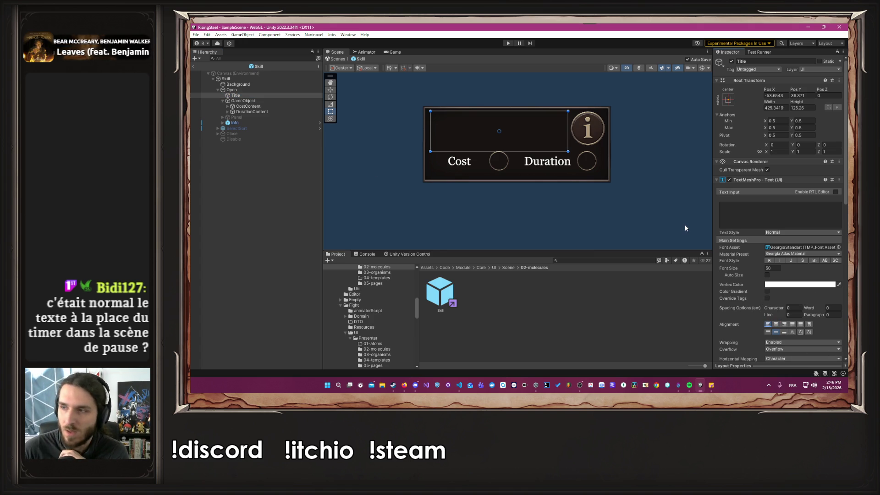
# Step: Play from save slot 1 to the character screen showing the Burn card (Cost 20, Duration 2), then stop
pyautogui.click(508, 43)
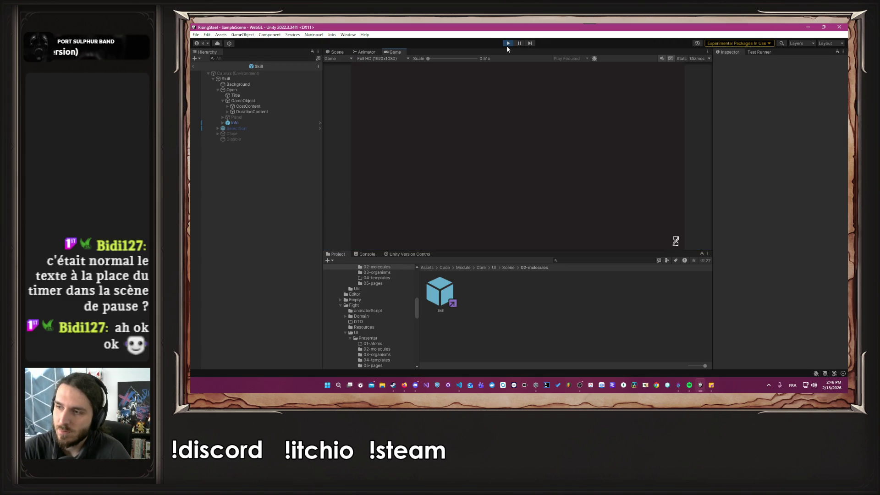
pyautogui.click(485, 144)
pyautogui.click(482, 156)
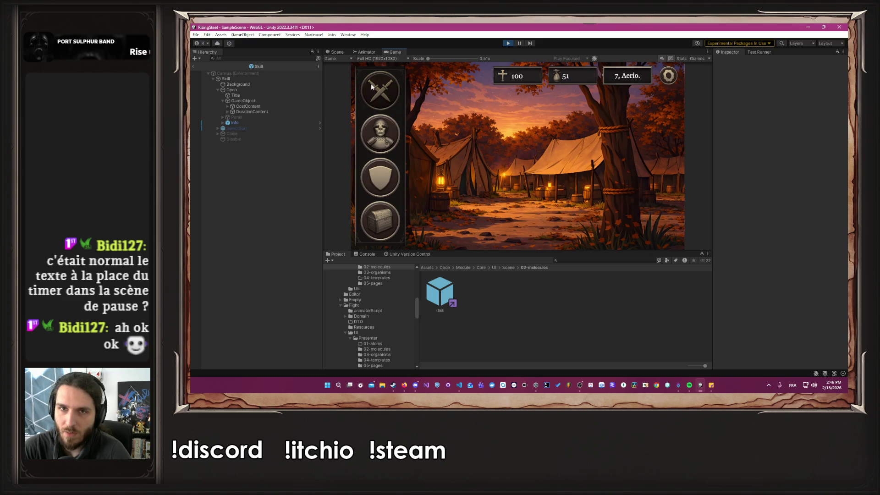
pyautogui.click(372, 87)
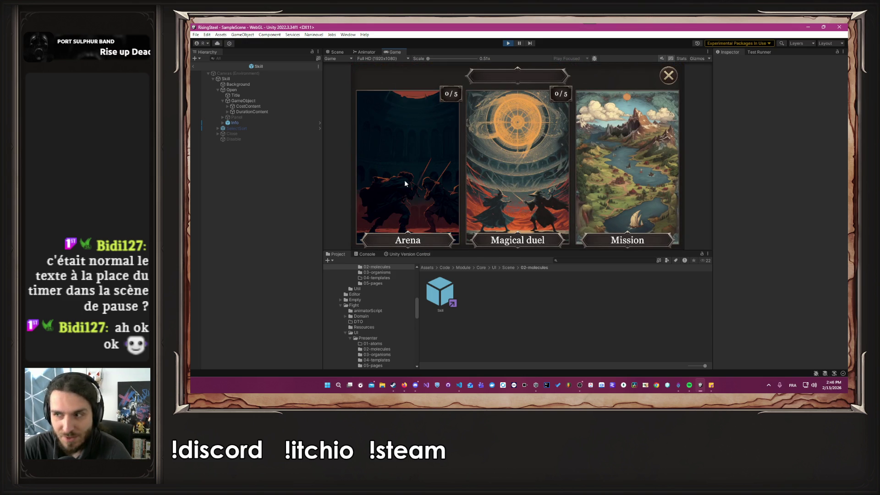
pyautogui.click(664, 80)
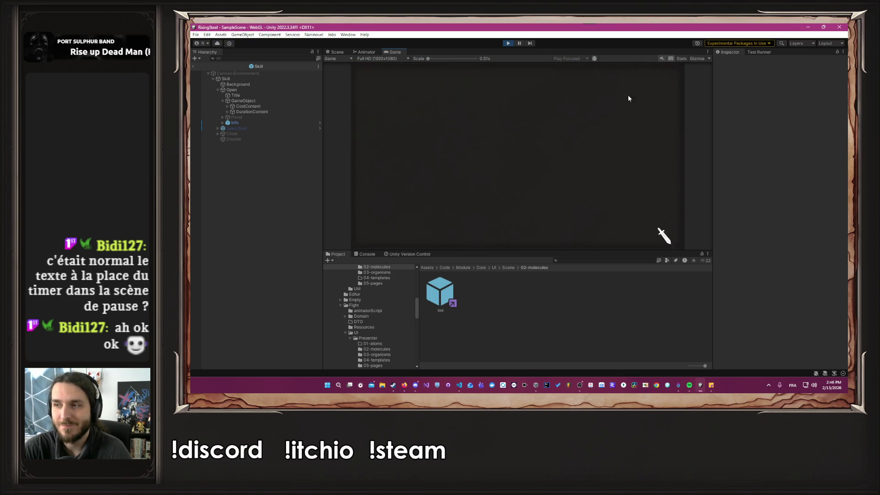
pyautogui.click(374, 177)
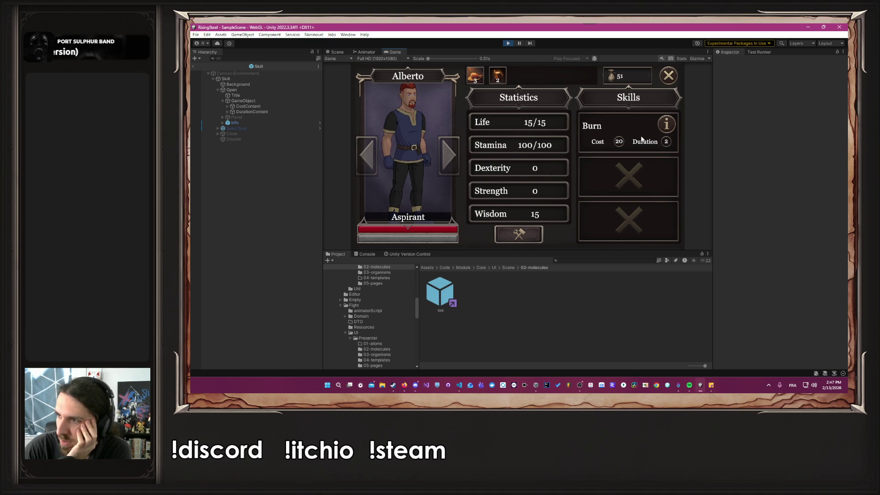
pyautogui.hotkey('ctrl', 'p')
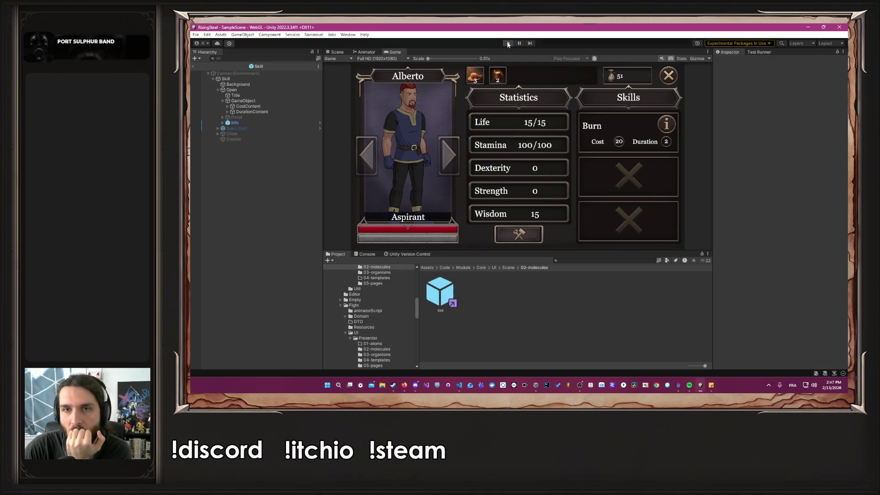
# Step: Widen the Skill card's Title box toward the card's right edge and centre its text
pyautogui.click(247, 95)
pyautogui.click(783, 325)
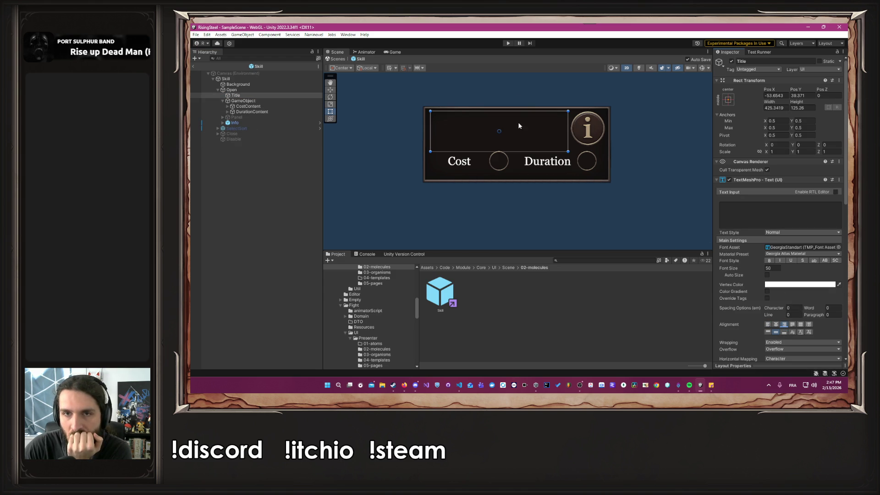
pyautogui.click(768, 324)
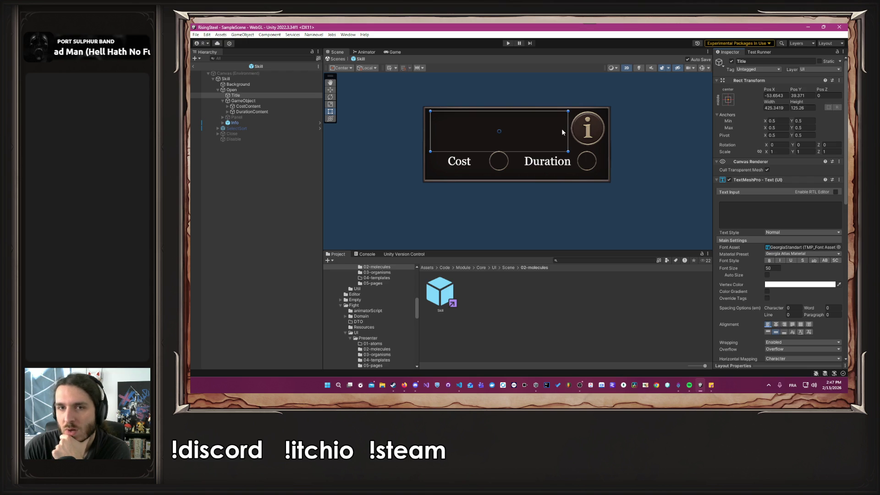
pyautogui.moveTo(568, 130)
pyautogui.mouseDown()
pyautogui.moveTo(602, 131)
pyautogui.moveTo(602, 149)
pyautogui.mouseUp()
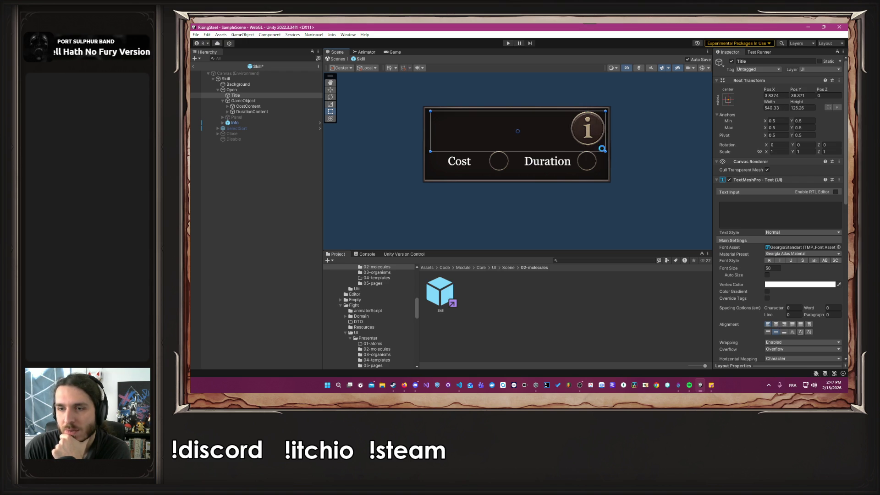
pyautogui.click(776, 324)
# Step: Test the title with 'Infernoooooo', clear it, and raise the box's bottom edge to height 108 before playing
pyautogui.click(746, 217)
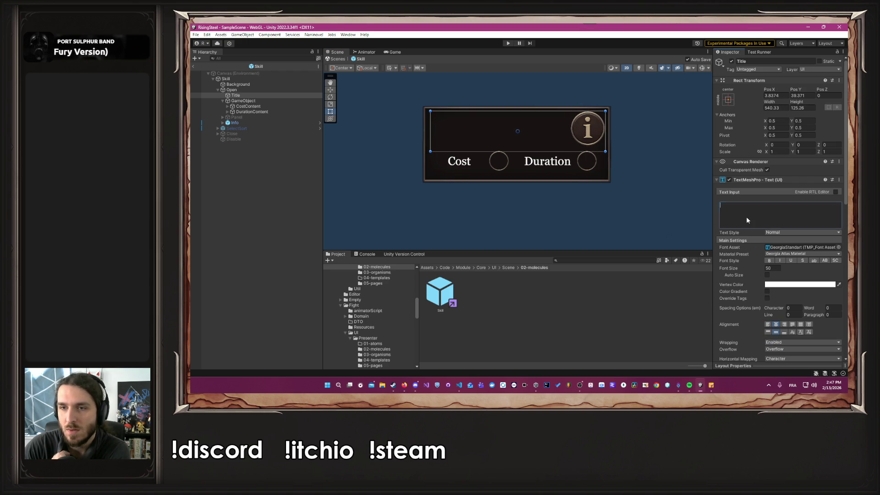
pyautogui.write('Inferno')
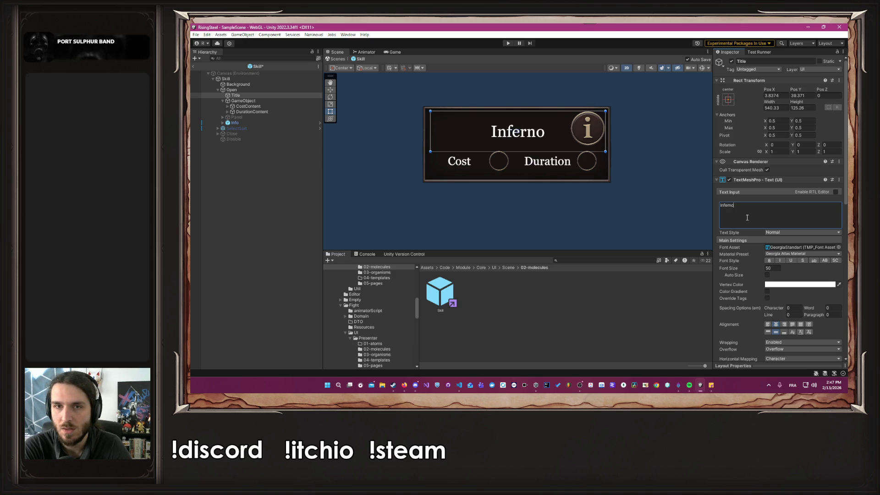
pyautogui.write('ooooo')
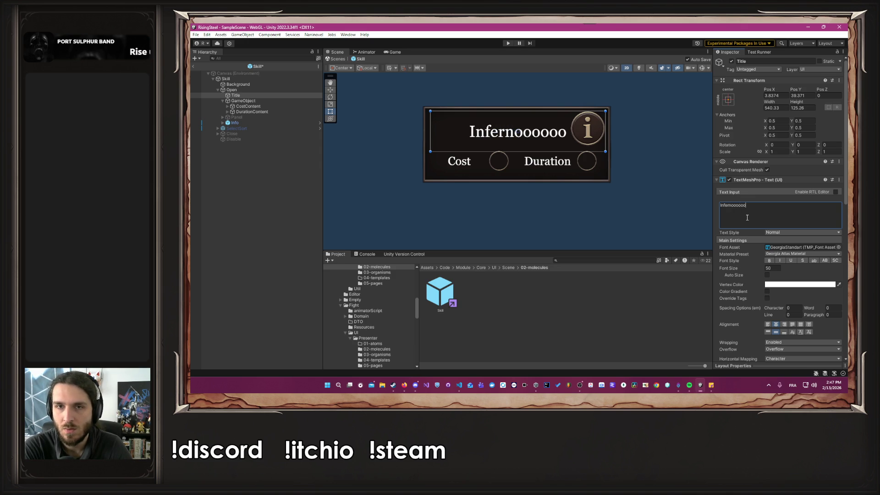
pyautogui.hotkey('ctrl', 'a')
pyautogui.press('BackSpace')
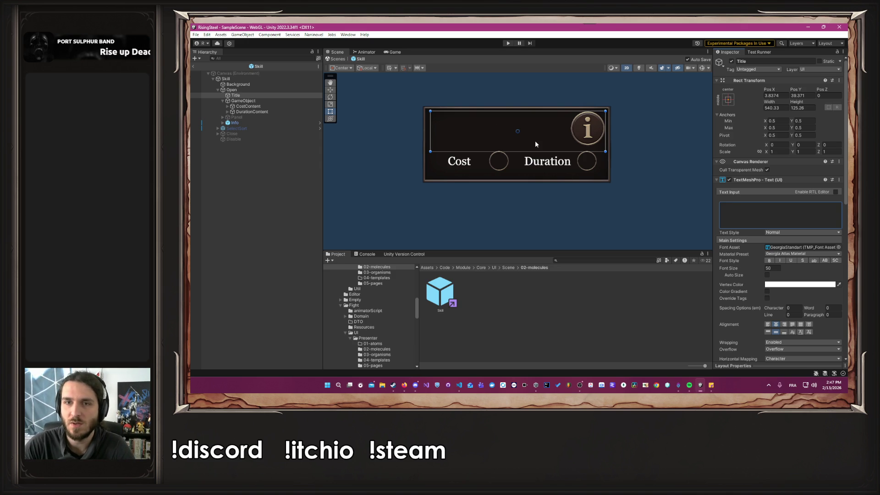
pyautogui.moveTo(538, 152); pyautogui.dragTo(532, 148)
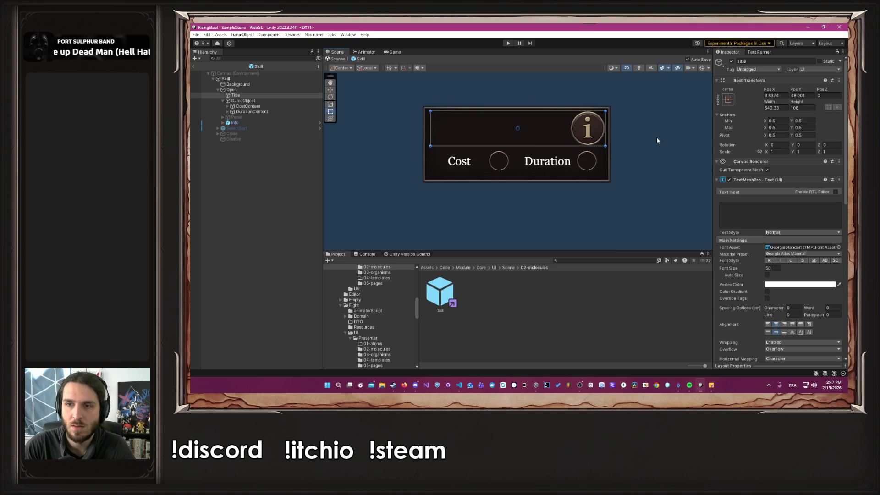
pyautogui.click(507, 43)
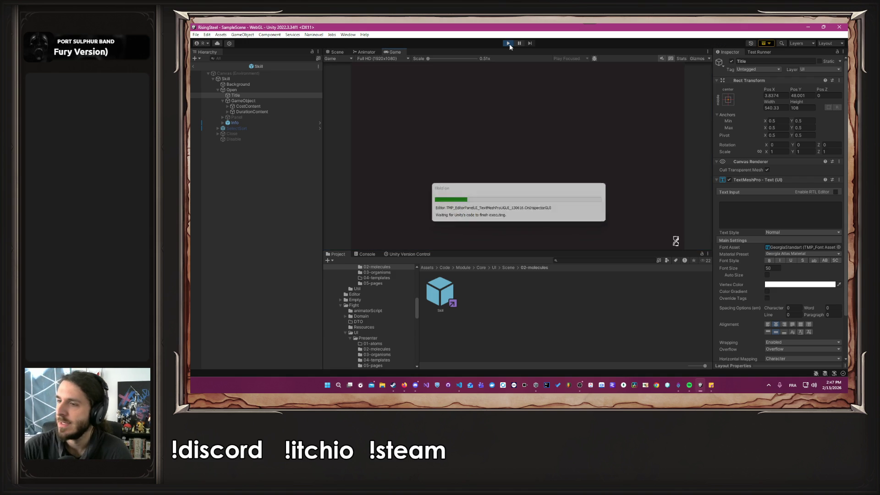
# Step: Load a saved game, open the character's Skills panel, and flip the Burn card to its description and back
pyautogui.click(518, 149)
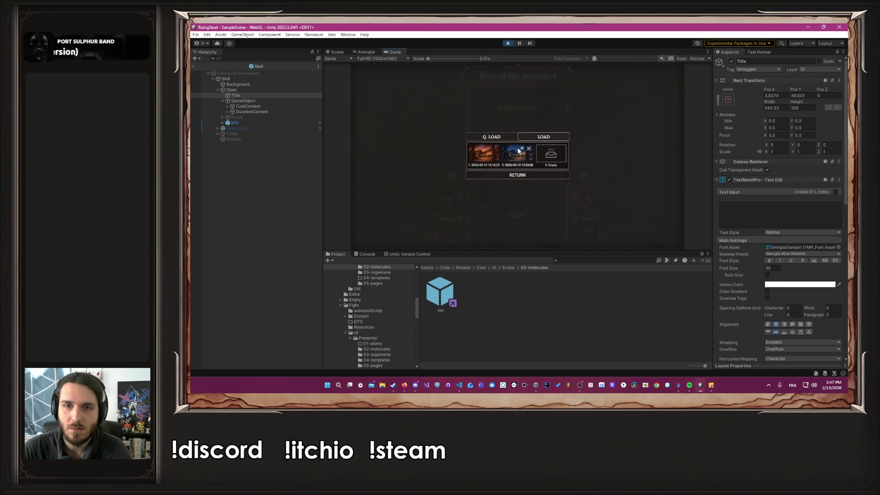
pyautogui.click(481, 156)
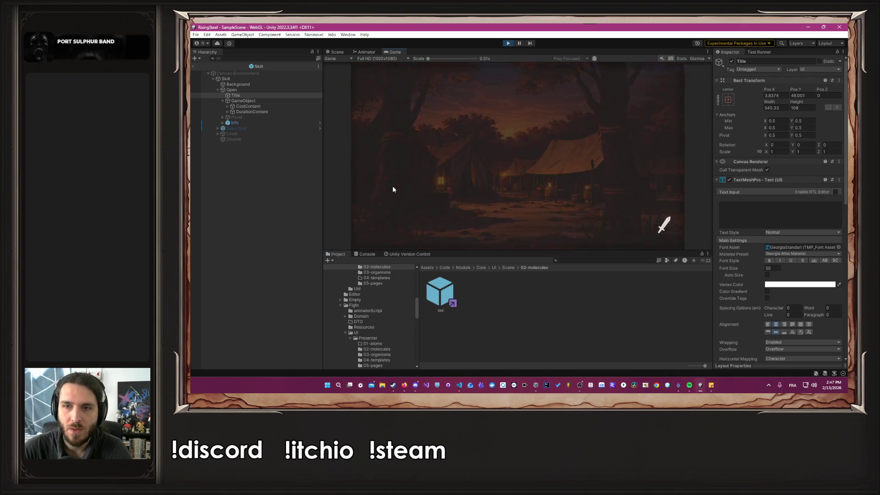
pyautogui.click(390, 183)
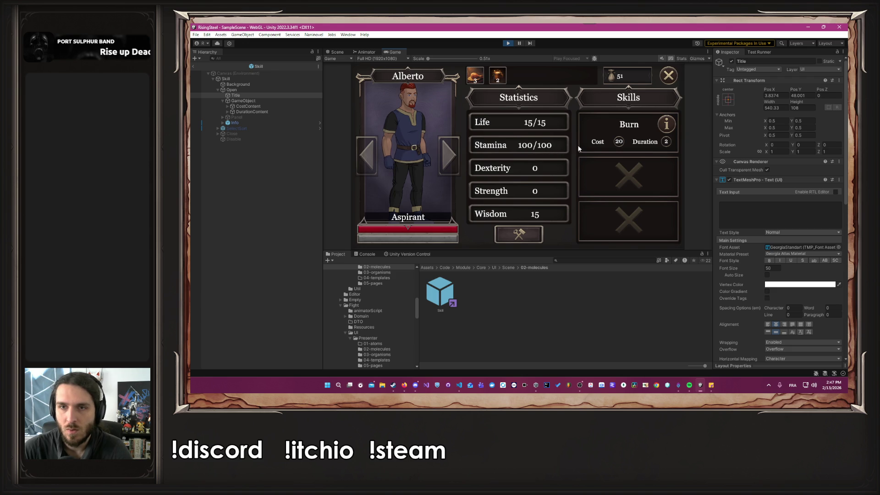
pyautogui.click(667, 126)
pyautogui.click(667, 125)
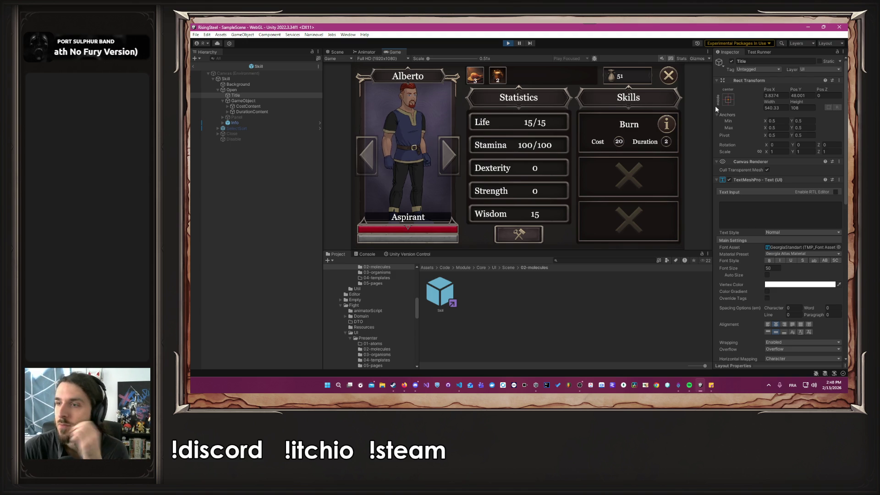
# Step: Go to the Element Craft screen and bring up a skill card's info description
pyautogui.click(416, 388)
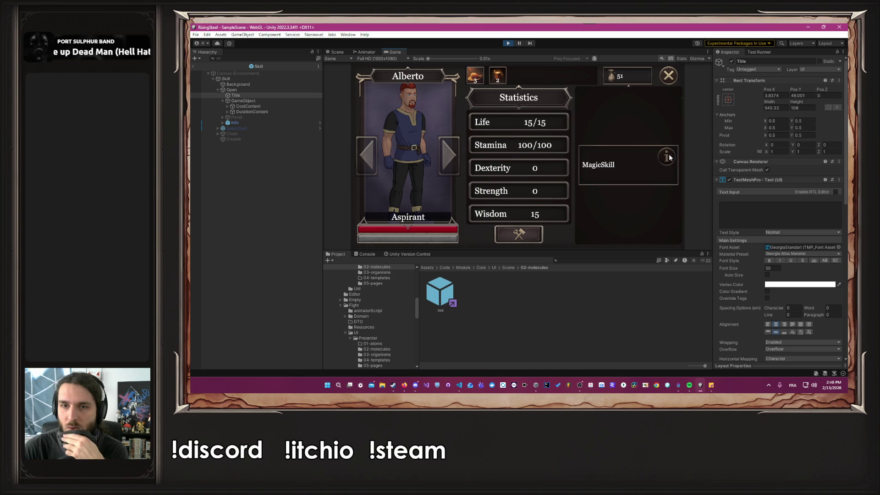
pyautogui.click(637, 135)
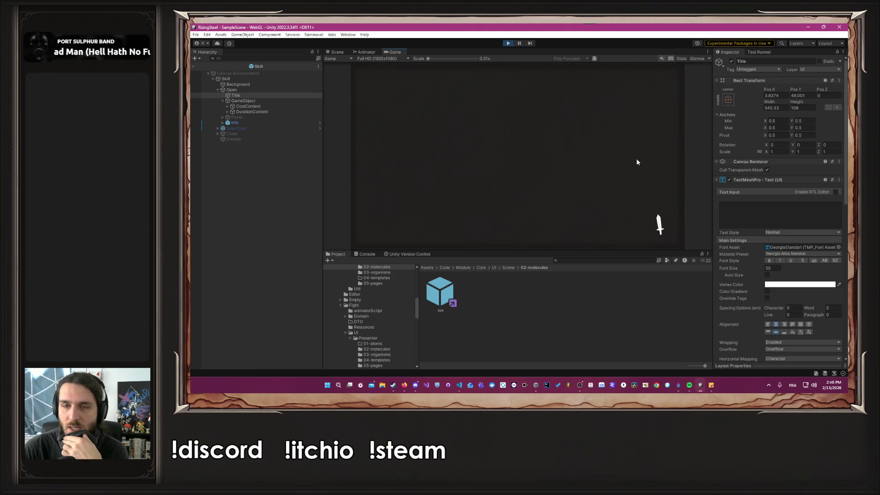
pyautogui.moveTo(667, 97)
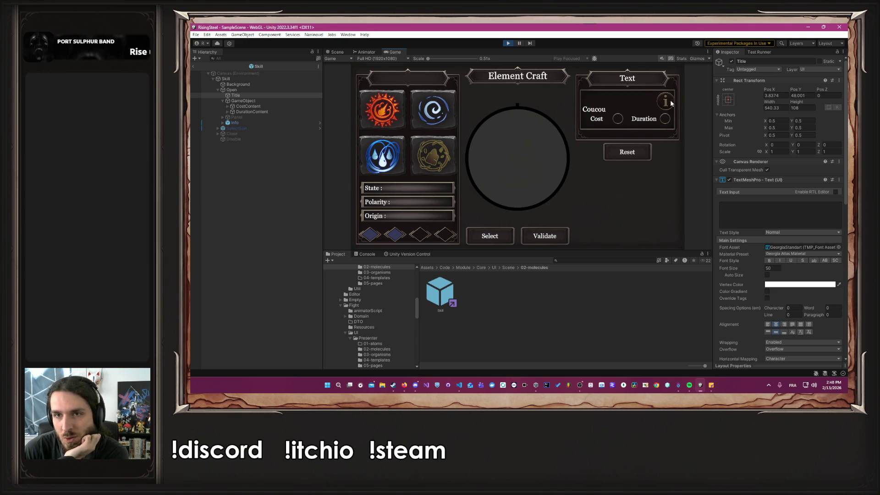
pyautogui.click(507, 43)
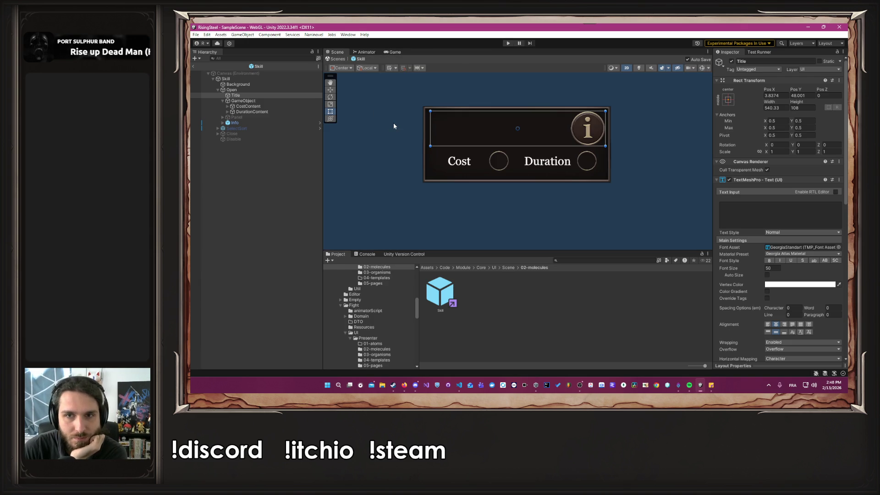
pyautogui.click(257, 79)
pyautogui.scroll(-5, 737, 175)
pyautogui.scroll(-2, 738, 175)
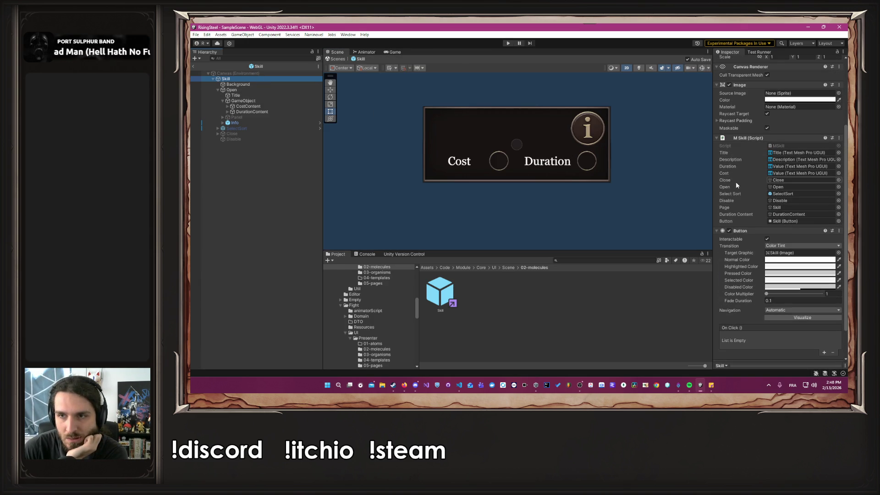
pyautogui.scroll(-2, 732, 182)
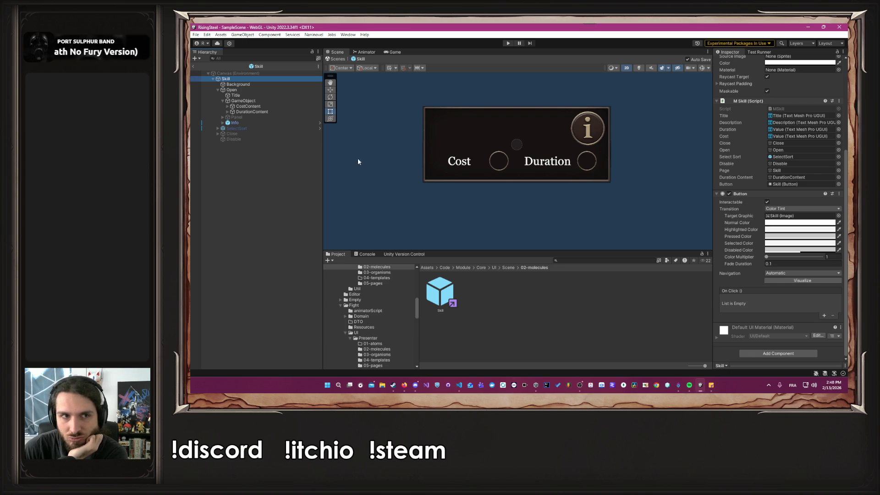
pyautogui.click(247, 123)
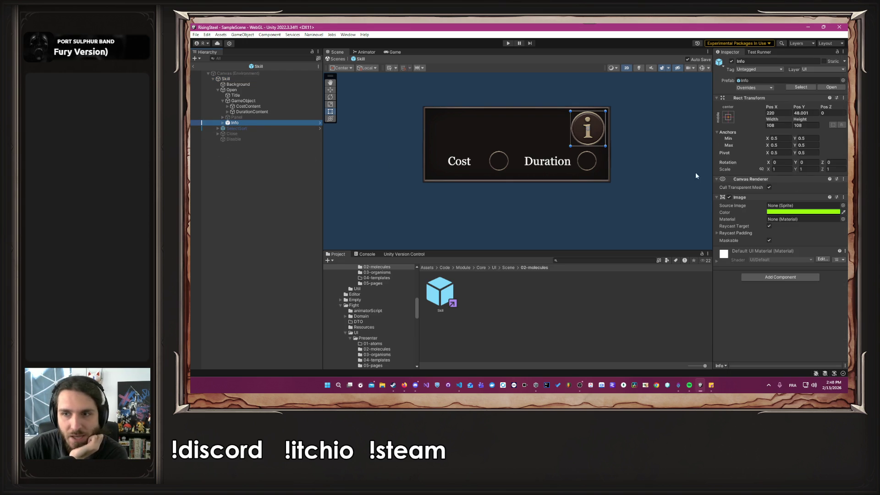
pyautogui.click(223, 122)
pyautogui.click(245, 128)
pyautogui.scroll(-4, 701, 188)
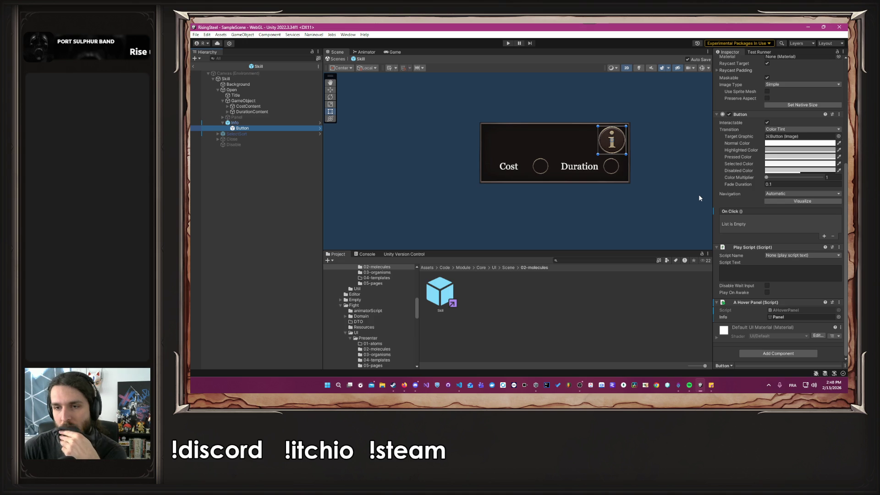
pyautogui.scroll(3, 696, 195)
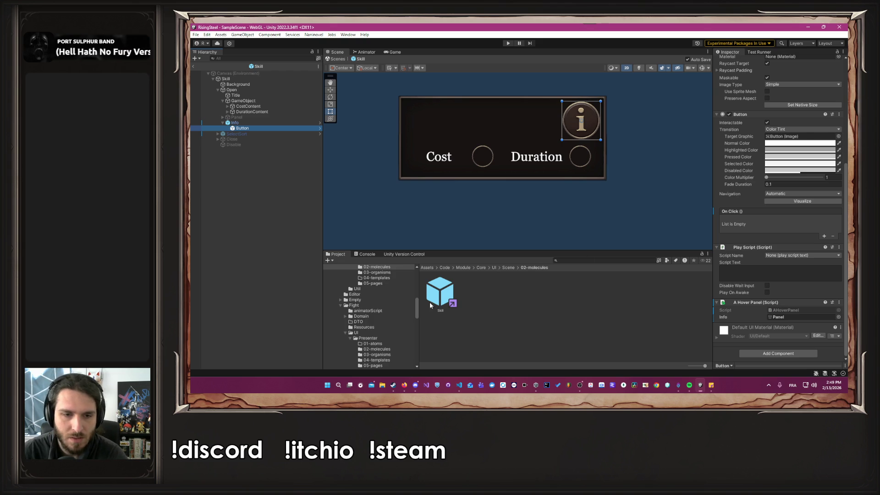
pyautogui.scroll(-2, 413, 311)
pyautogui.scroll(-2, 402, 309)
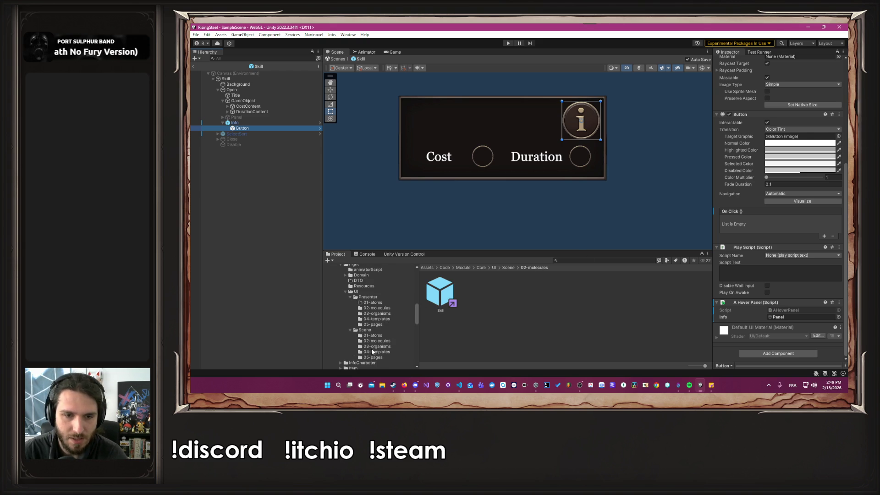
pyautogui.click(378, 358)
# Step: Open the ArenaFight prefab and inspect skill 0's Open > Info button and description Panel
pyautogui.doubleClick(441, 302)
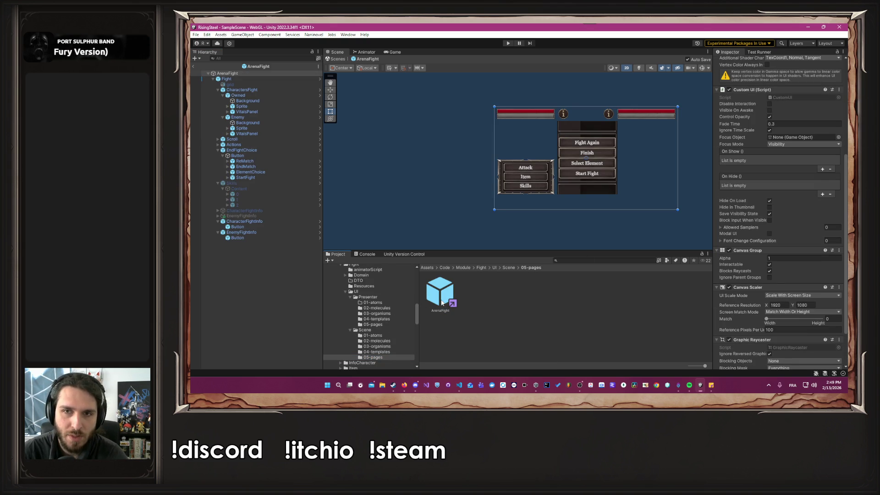
pyautogui.click(236, 199)
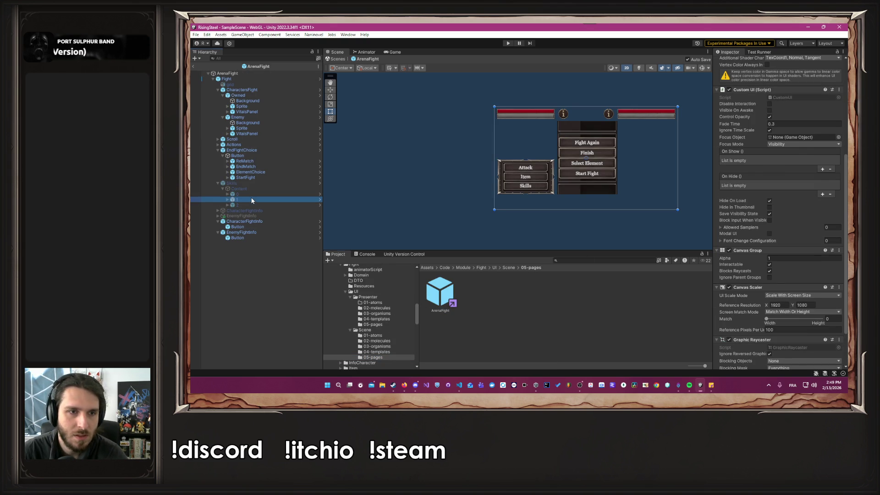
pyautogui.click(227, 194)
pyautogui.click(232, 205)
pyautogui.click(250, 227)
pyautogui.click(236, 227)
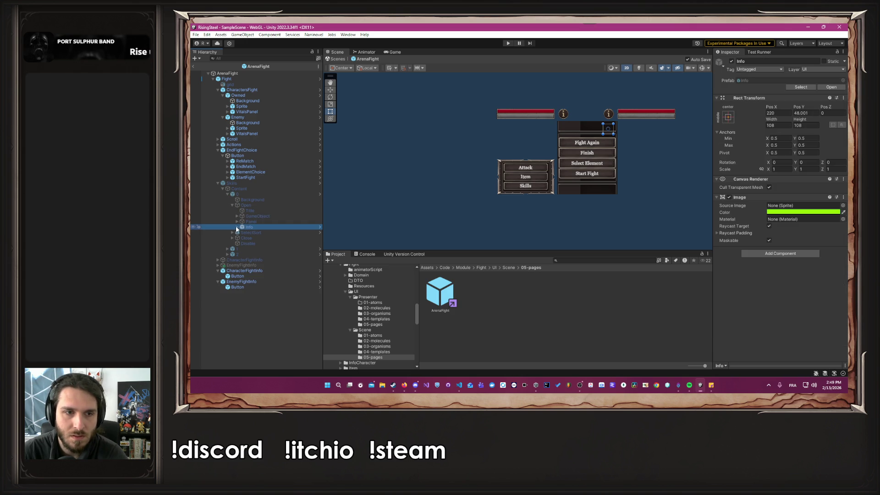
pyautogui.click(257, 232)
pyautogui.scroll(-5, 763, 277)
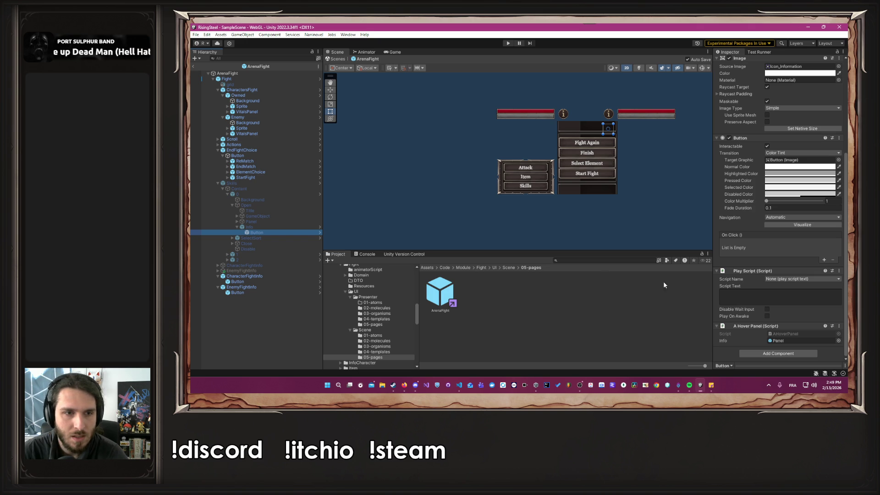
pyautogui.click(293, 222)
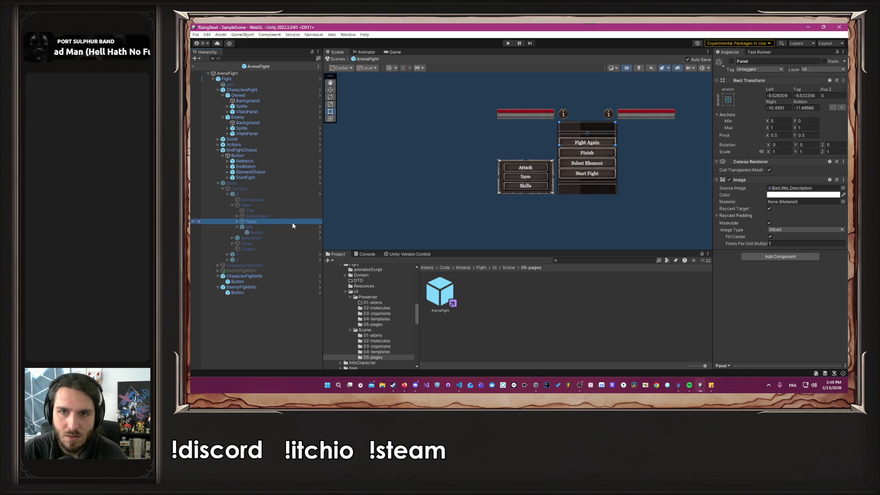
# Step: Activate the Skills list so three slots appear, and briefly show then hide the description Panel
pyautogui.click(283, 184)
pyautogui.click(731, 61)
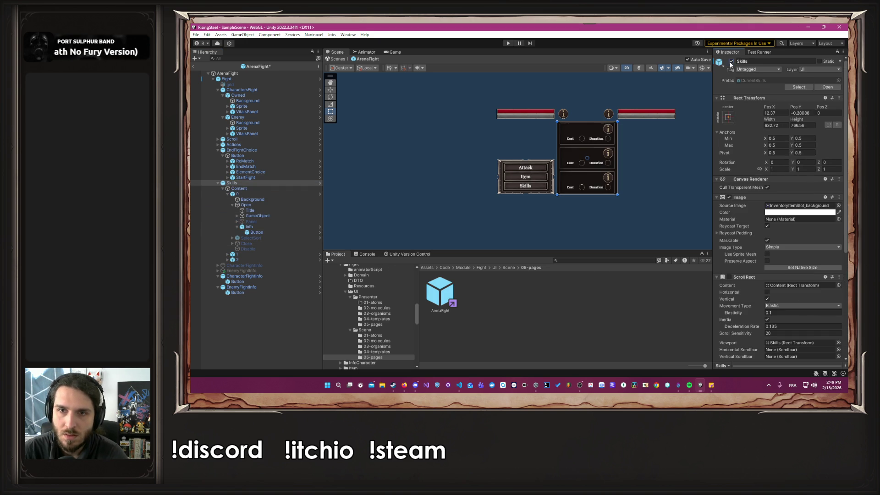
pyautogui.click(264, 233)
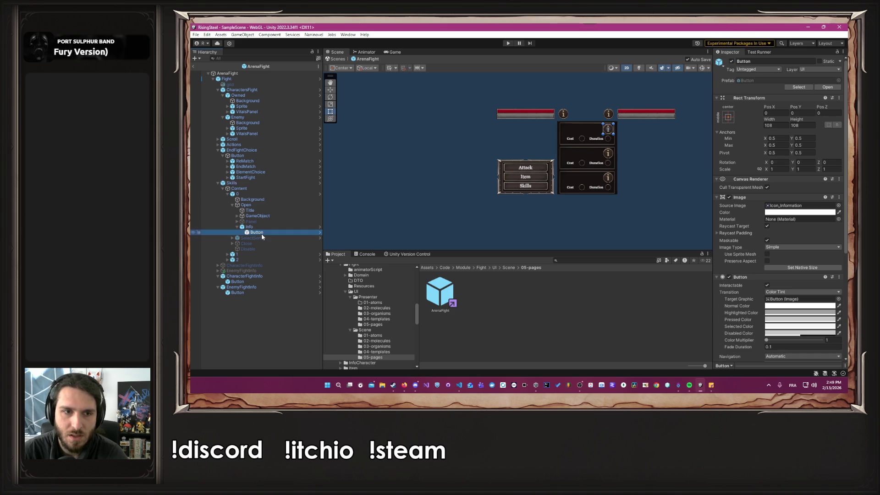
pyautogui.scroll(-5, 736, 297)
pyautogui.click(797, 317)
pyautogui.click(259, 223)
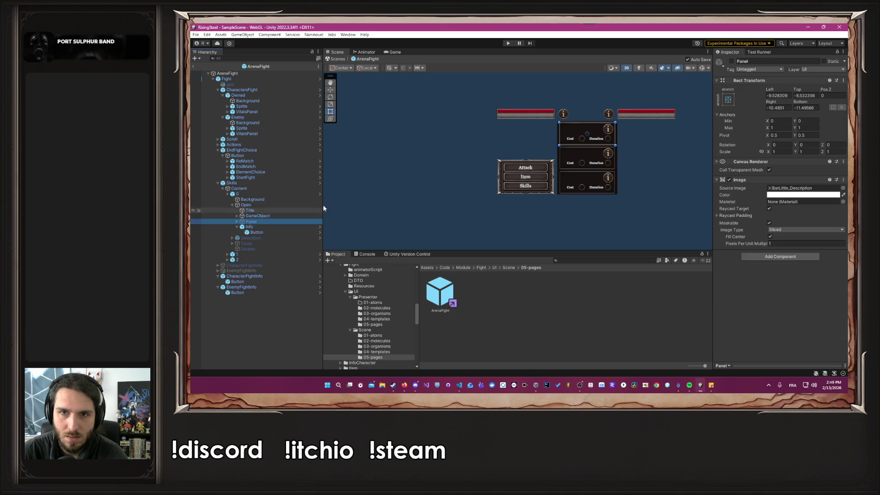
pyautogui.click(732, 61)
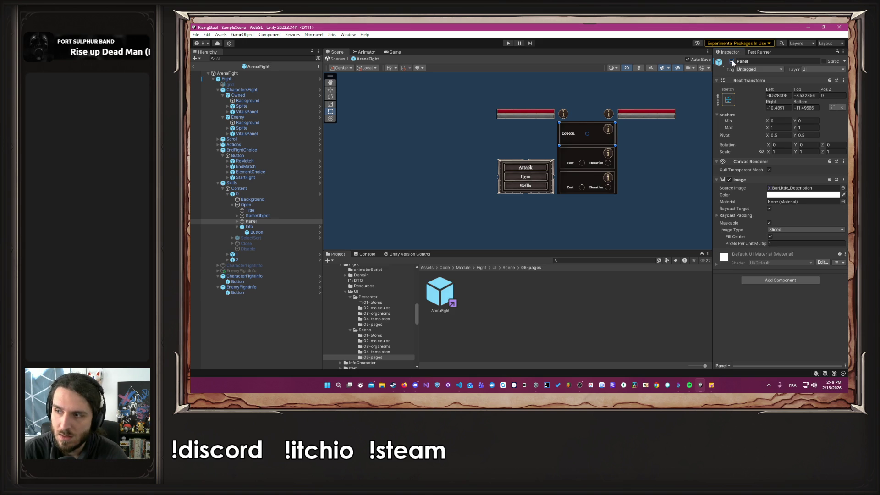
pyautogui.click(731, 61)
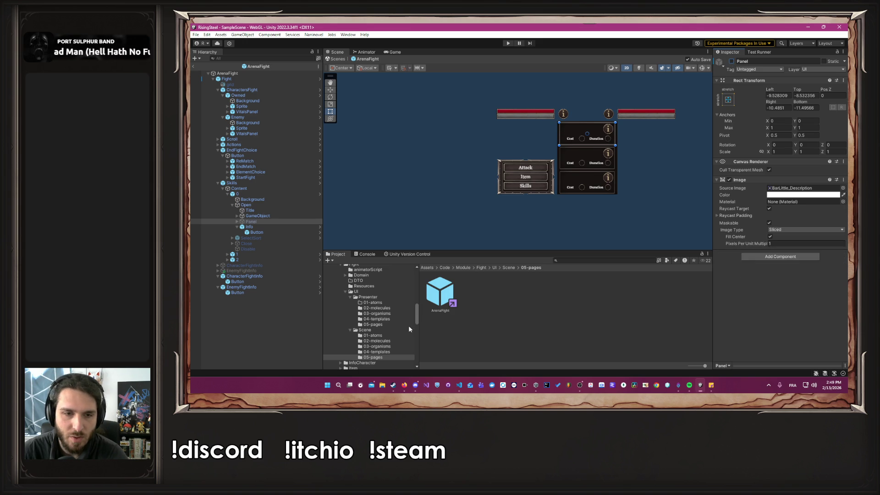
# Step: Collapse the Core and Fight folders and open the ChooseElement prefab from Magic/UI/Scene/05-pages
pyautogui.scroll(3, 409, 328)
pyautogui.scroll(3, 362, 321)
pyautogui.scroll(-4, 363, 321)
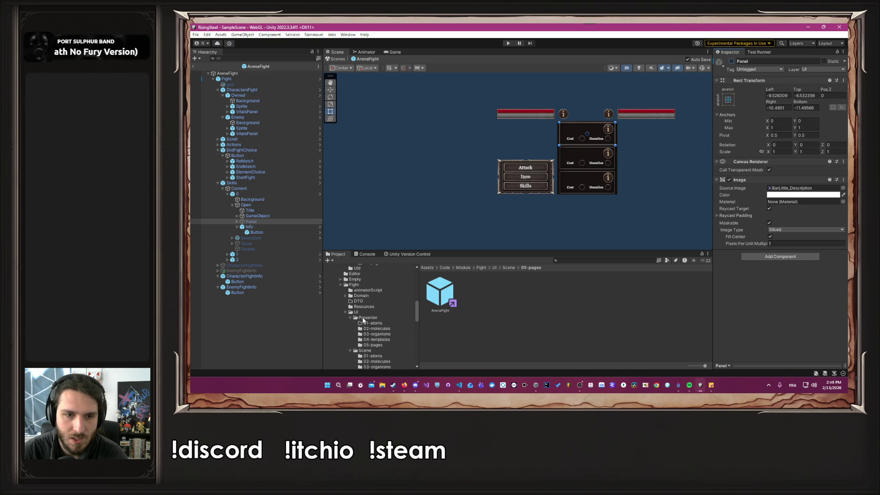
pyautogui.scroll(-5, 363, 321)
pyautogui.scroll(-5, 362, 321)
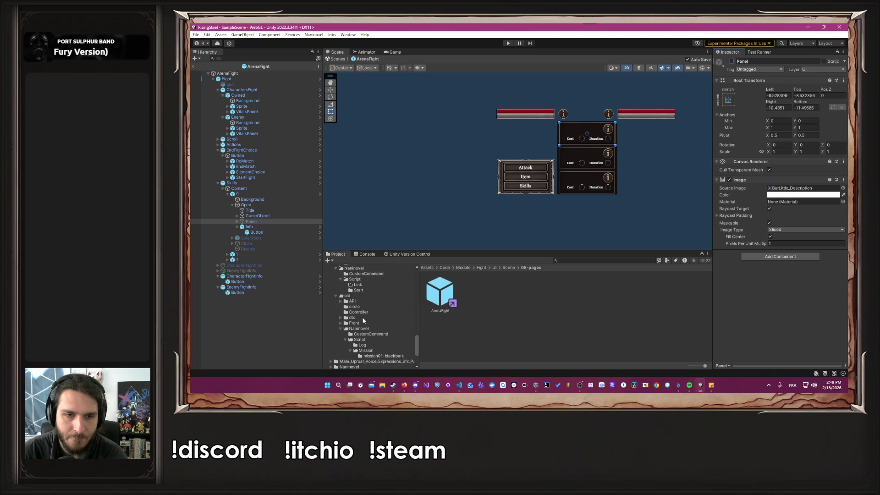
pyautogui.scroll(4, 362, 320)
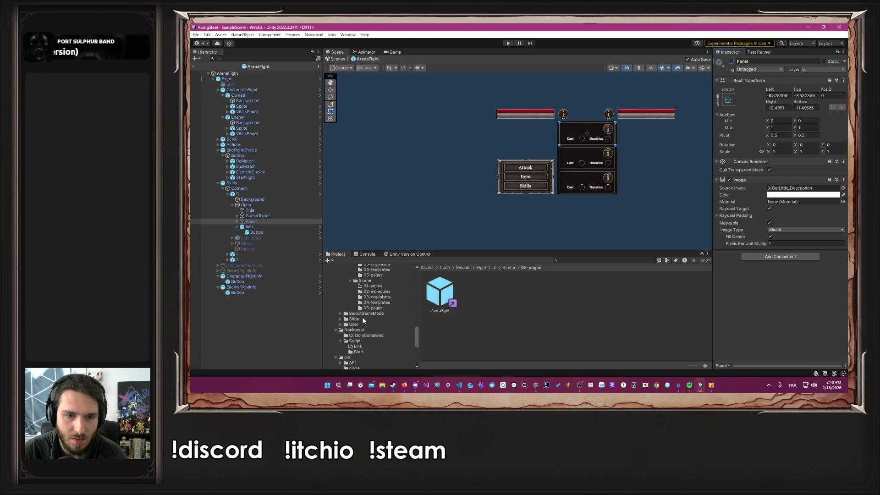
pyautogui.scroll(4, 363, 320)
pyautogui.scroll(8, 363, 320)
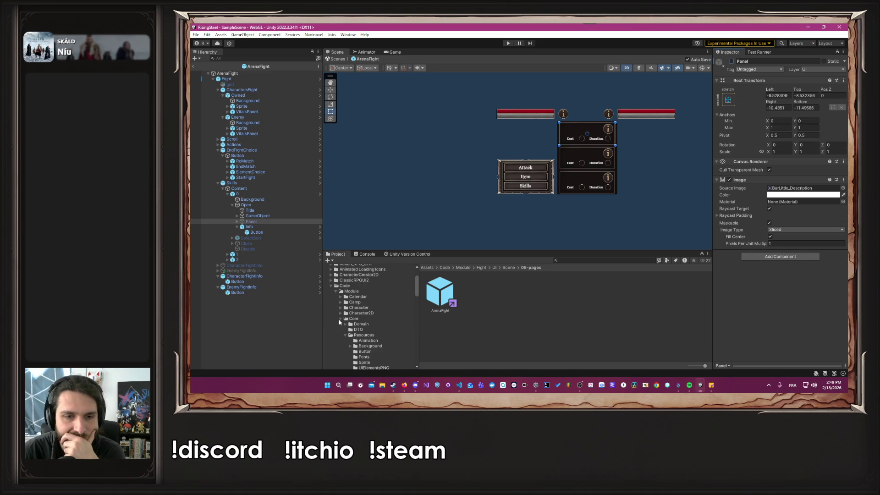
pyautogui.click(339, 319)
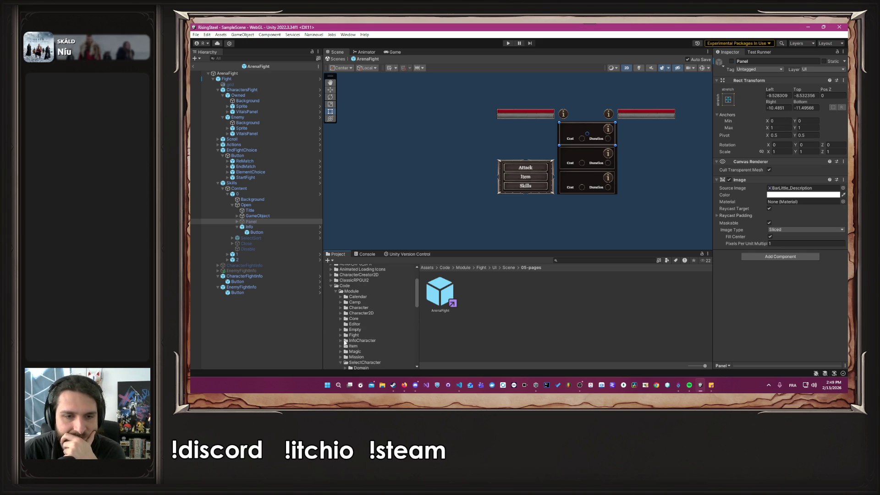
pyautogui.click(338, 335)
pyautogui.scroll(-2, 354, 324)
pyautogui.click(341, 310)
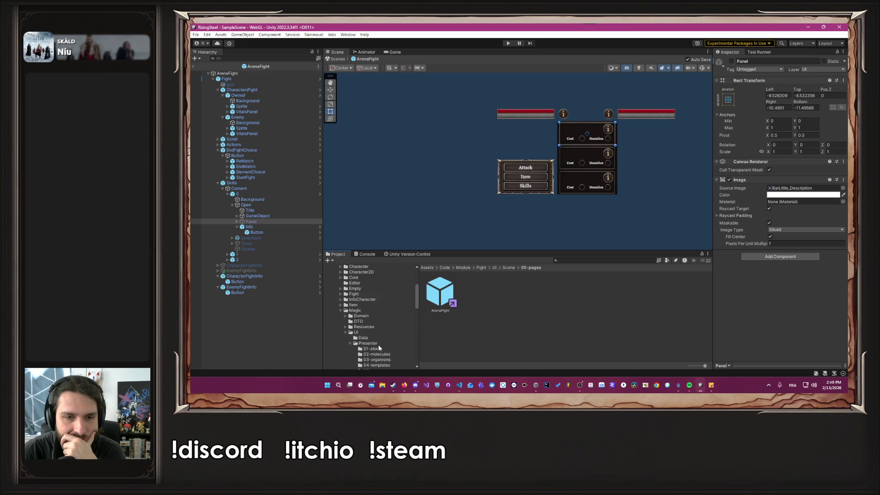
pyautogui.scroll(-3, 378, 345)
pyautogui.click(373, 341)
pyautogui.doubleClick(440, 297)
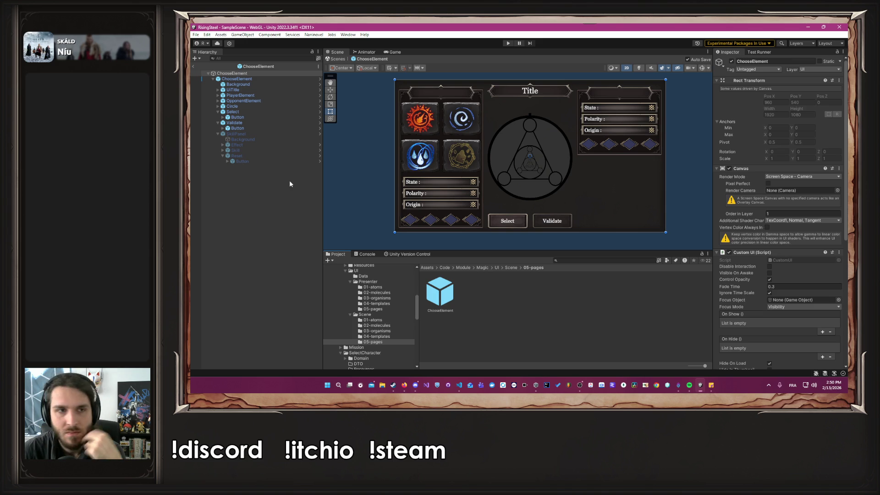
# Step: Inspect ChooseElement's Skill > Open > Info button and the description Panel its hover script links
pyautogui.click(246, 150)
pyautogui.click(223, 150)
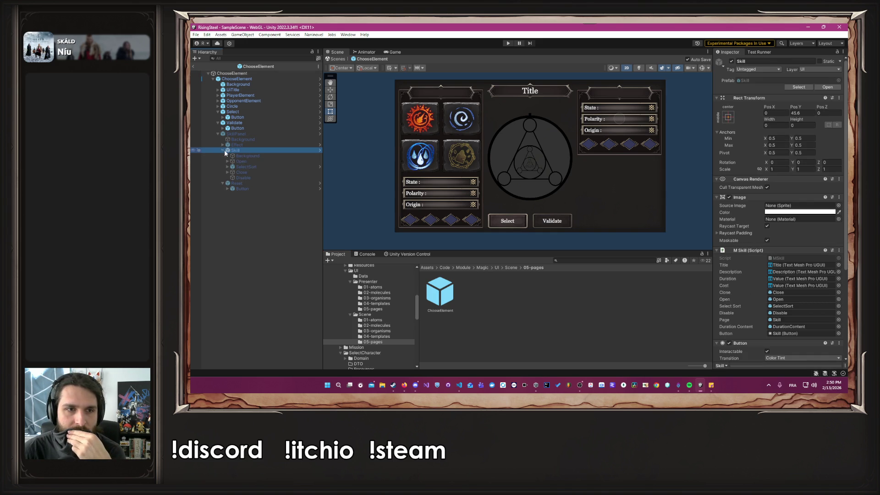
pyautogui.click(227, 161)
pyautogui.click(260, 183)
pyautogui.click(233, 183)
pyautogui.click(249, 189)
pyautogui.scroll(-5, 746, 232)
pyautogui.click(791, 343)
pyautogui.click(244, 182)
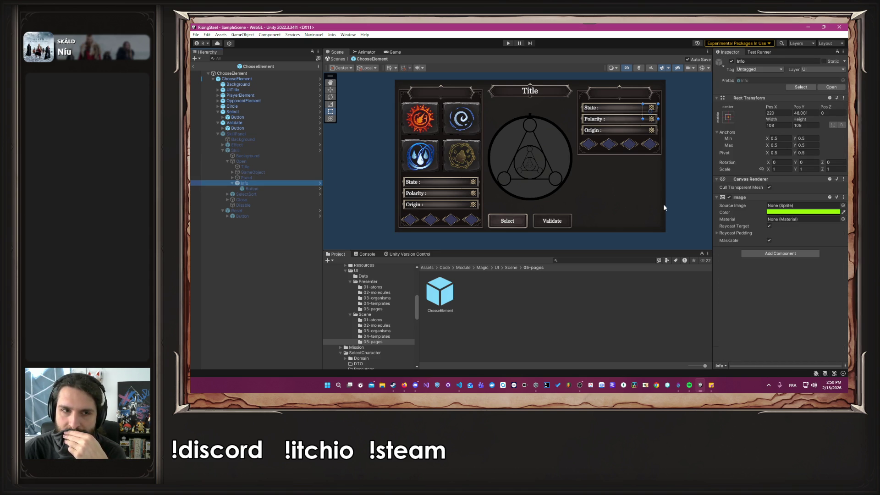
pyautogui.click(273, 177)
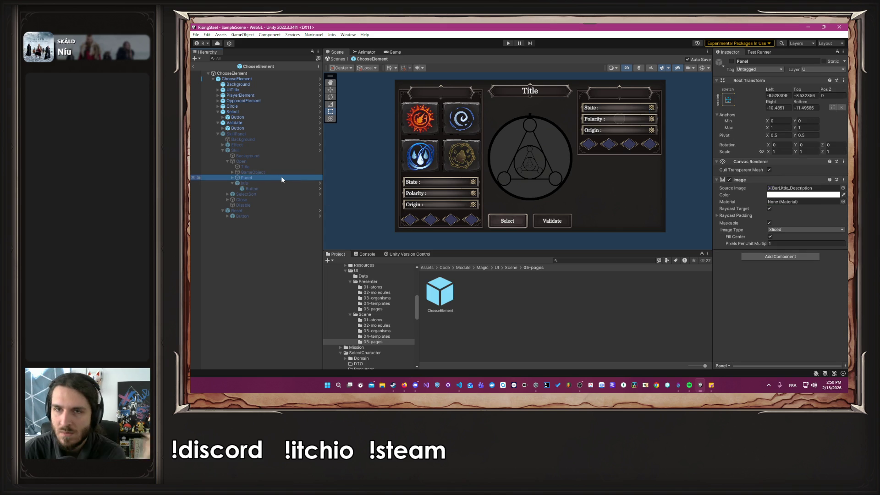
# Step: Activate SkillPanel to show the Effect frame, inspect its grid, Title and Info, then show the Fight folder
pyautogui.click(258, 133)
pyautogui.click(731, 61)
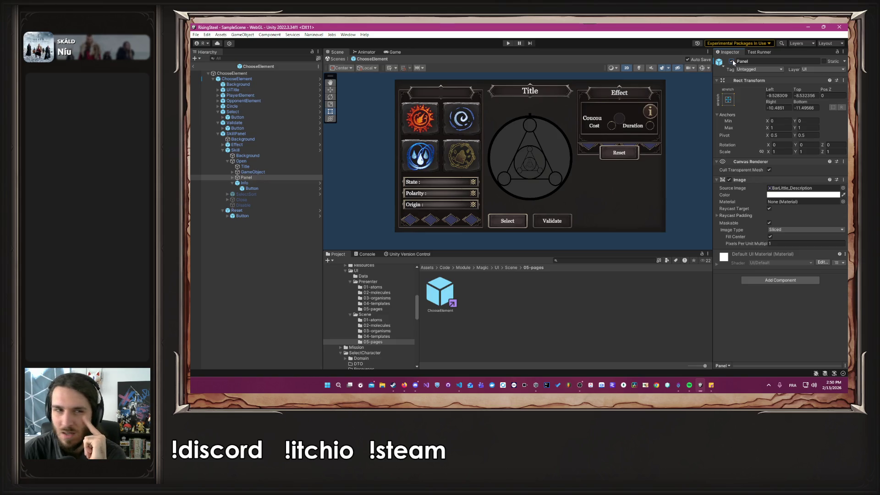
pyautogui.click(732, 61)
pyautogui.click(268, 171)
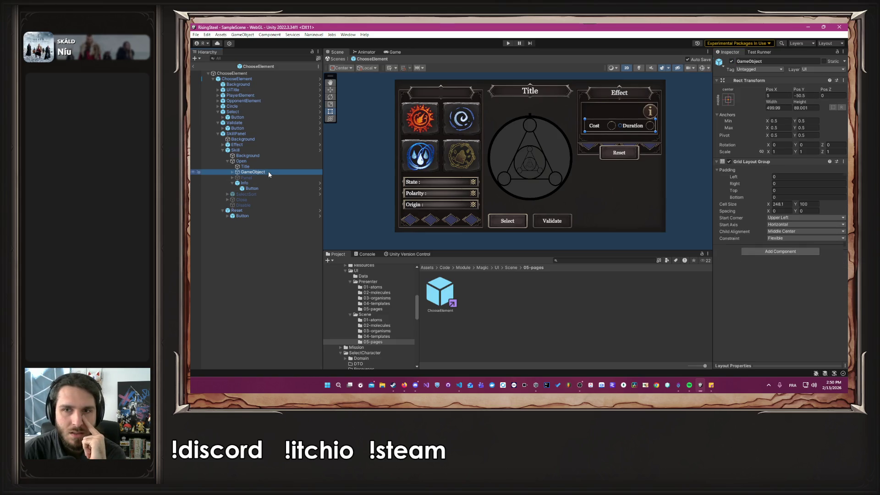
pyautogui.click(257, 166)
pyautogui.click(255, 177)
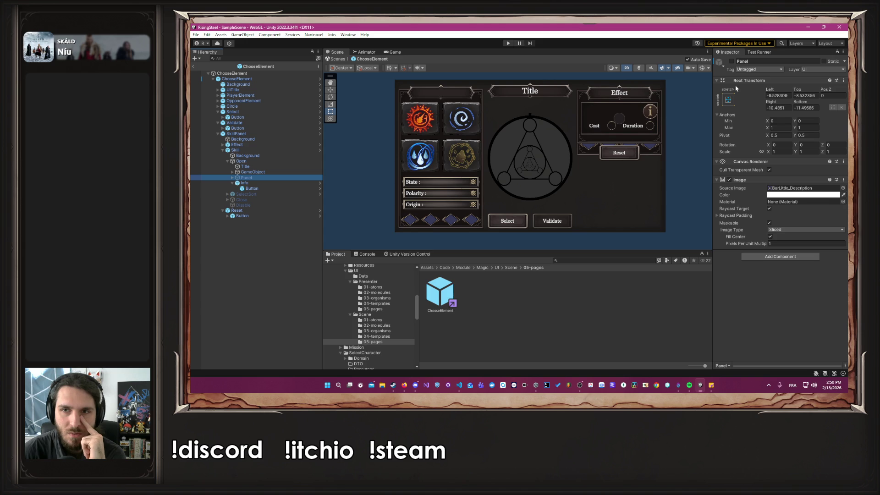
pyautogui.click(244, 182)
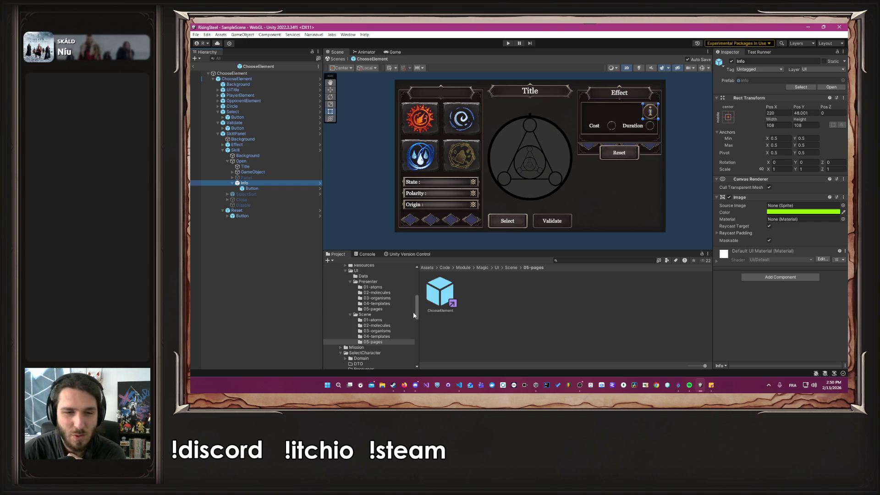
pyautogui.scroll(5, 365, 322)
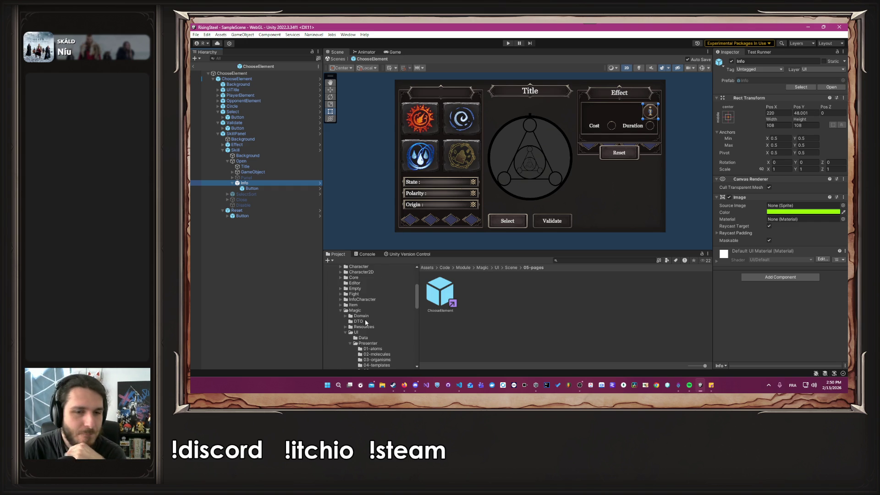
pyautogui.click(354, 293)
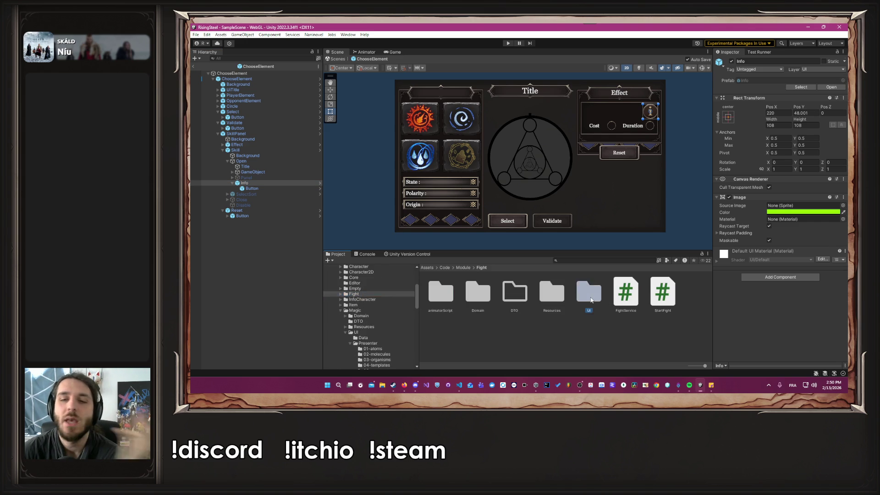
# Step: Open the ArenaFight prefab from the Fight UI Scene pages folder
pyautogui.doubleClick(590, 298)
pyautogui.doubleClick(476, 301)
pyautogui.doubleClick(588, 294)
pyautogui.doubleClick(439, 295)
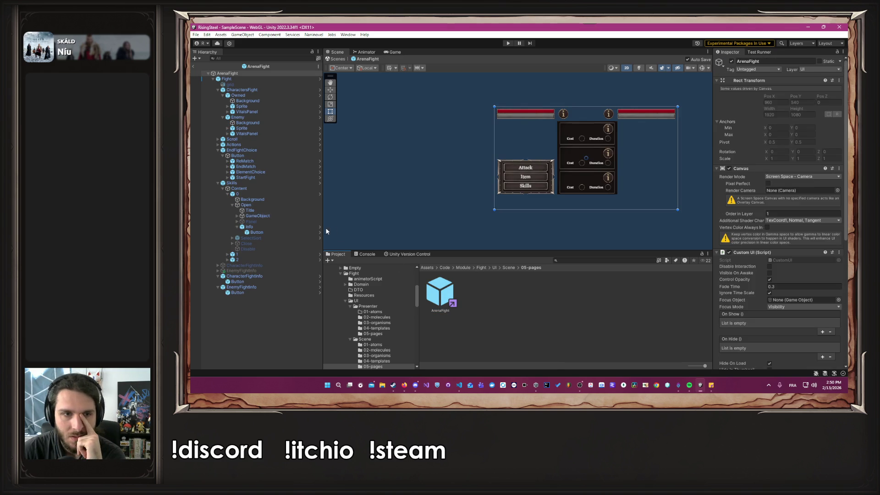
# Step: Toggle ArenaFight's skill description Panel on and off to compare, leaving it hidden
pyautogui.click(282, 221)
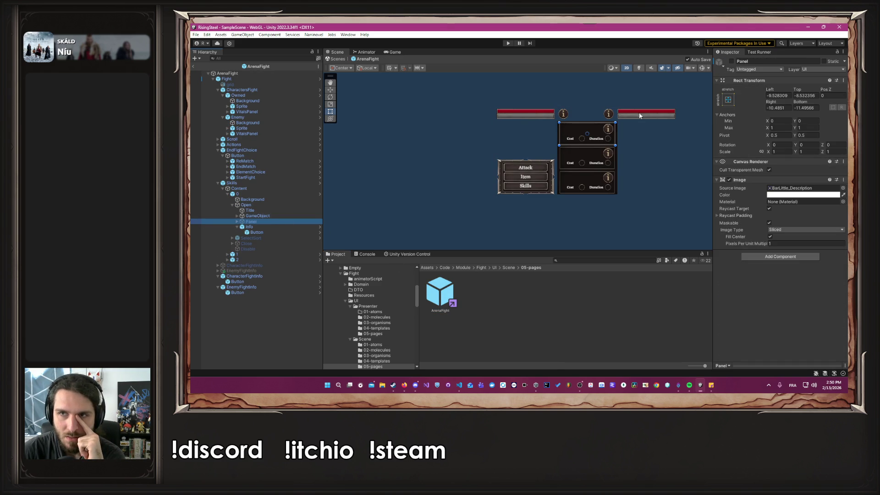
pyautogui.click(731, 62)
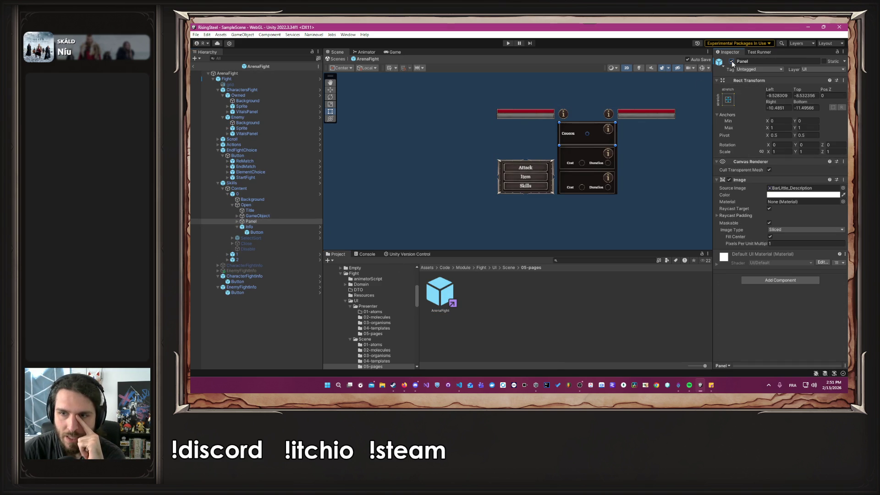
pyautogui.click(732, 61)
pyautogui.click(732, 62)
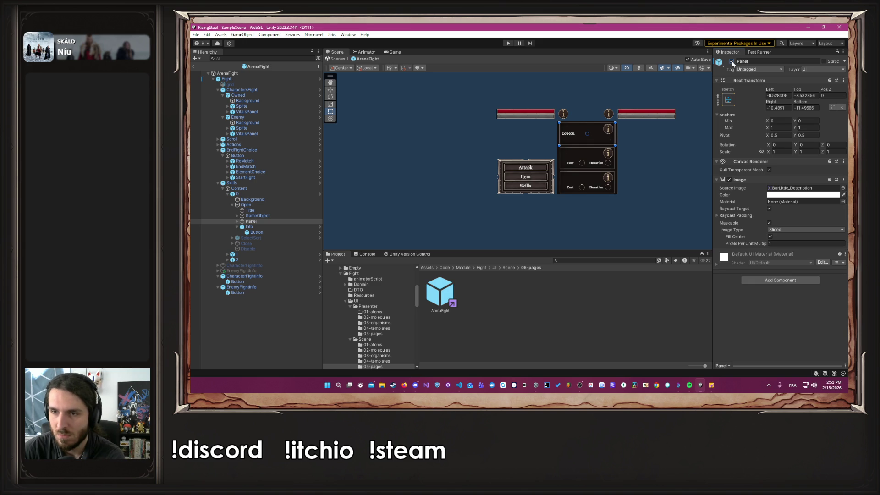
pyautogui.click(732, 61)
pyautogui.click(732, 62)
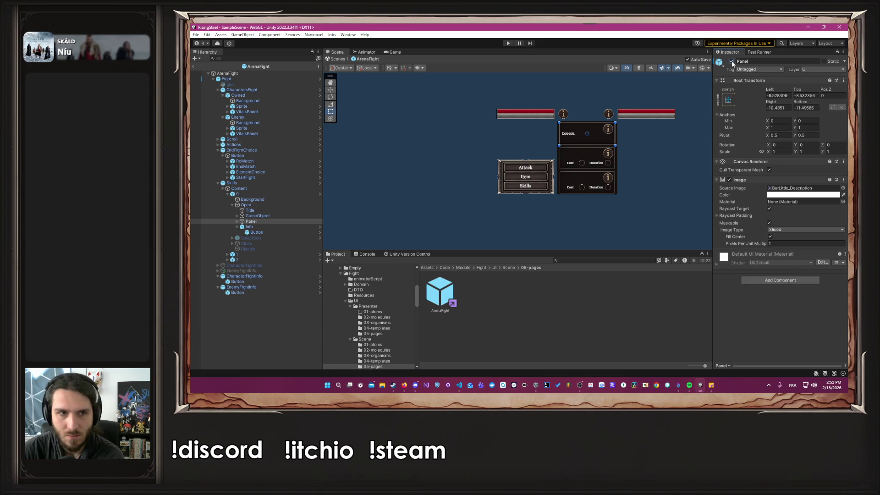
pyautogui.click(731, 61)
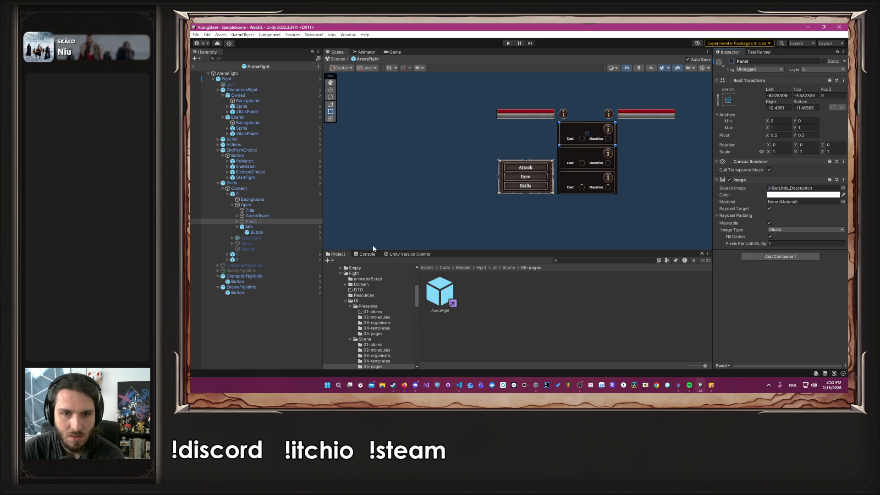
# Step: Show the Magic module's UI/Scene/05-pages folder in the project browser
pyautogui.scroll(3, 386, 301)
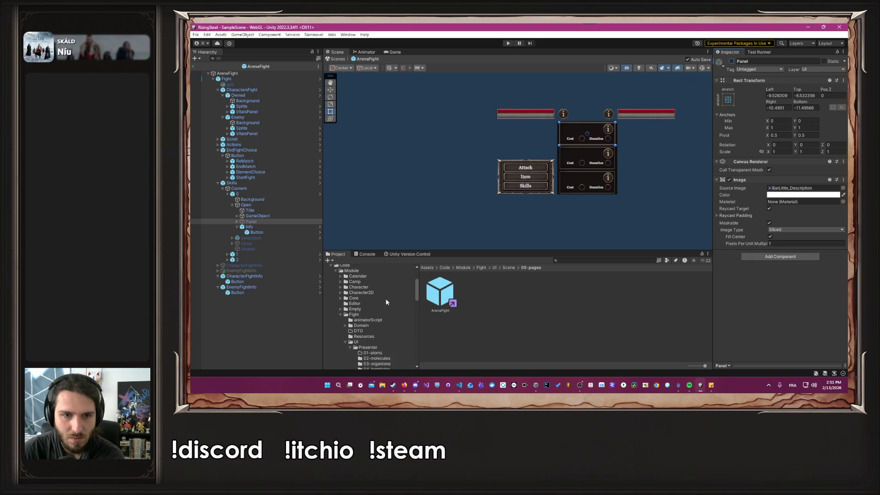
pyautogui.scroll(-5, 370, 308)
pyautogui.scroll(-3, 373, 307)
pyautogui.click(380, 352)
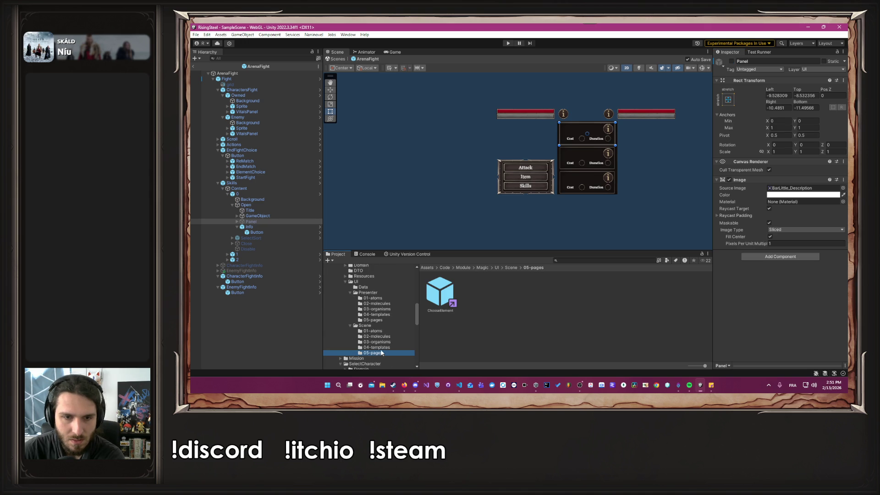
# Step: Reopen ChooseElement, show its skill description Panel with 'Coucou', and toggle the Description text
pyautogui.doubleClick(447, 291)
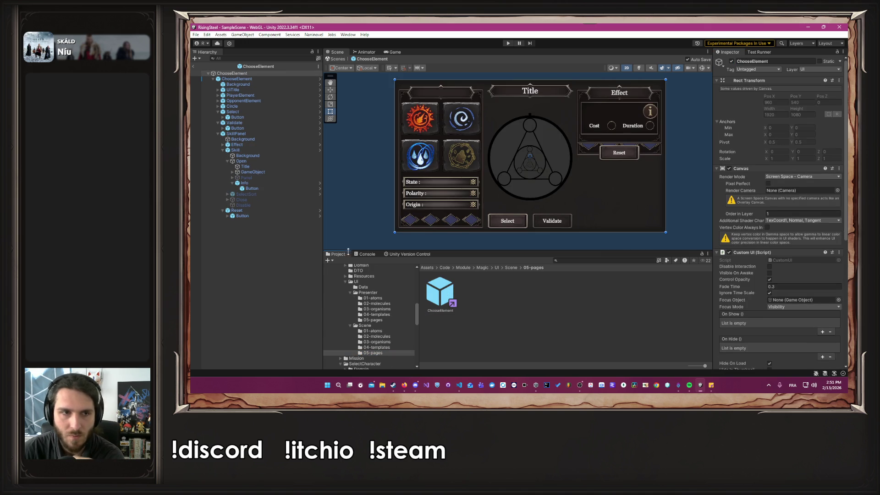
pyautogui.click(275, 178)
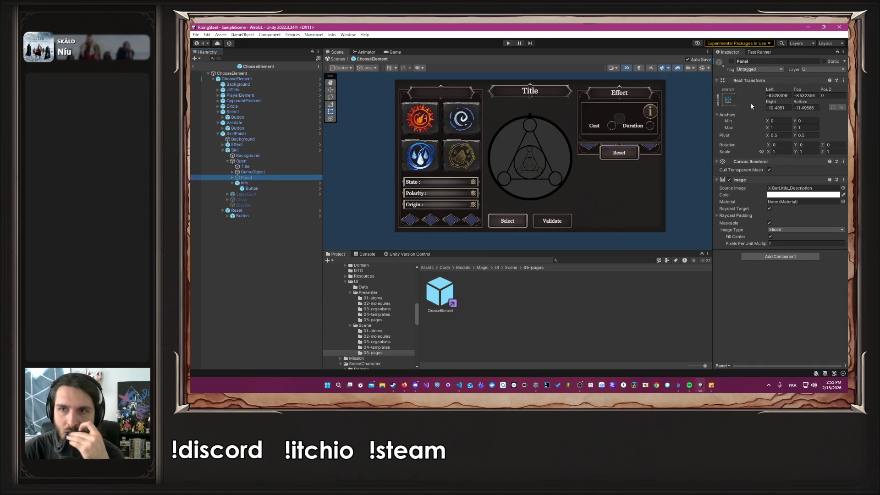
pyautogui.click(732, 61)
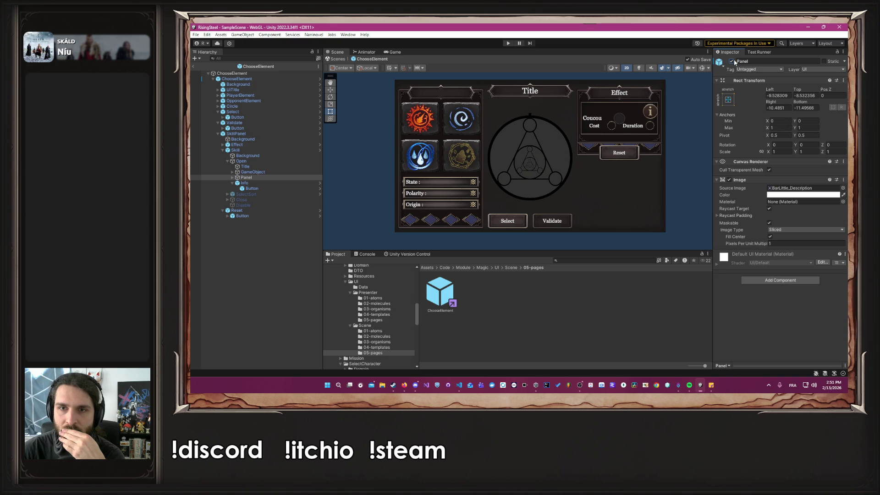
pyautogui.click(232, 177)
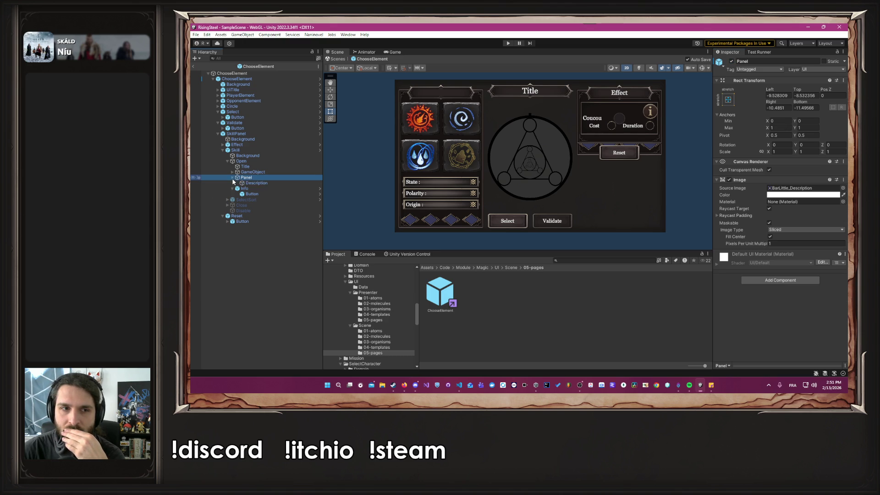
pyautogui.click(271, 182)
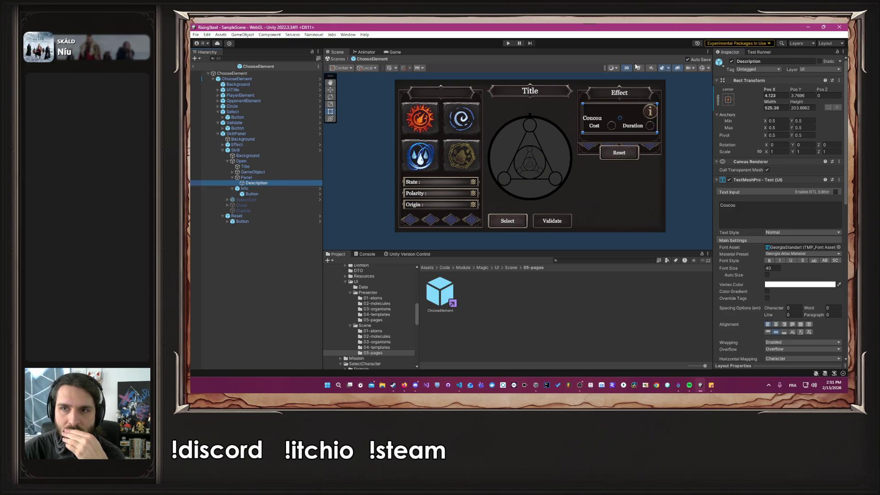
pyautogui.click(732, 61)
pyautogui.click(731, 61)
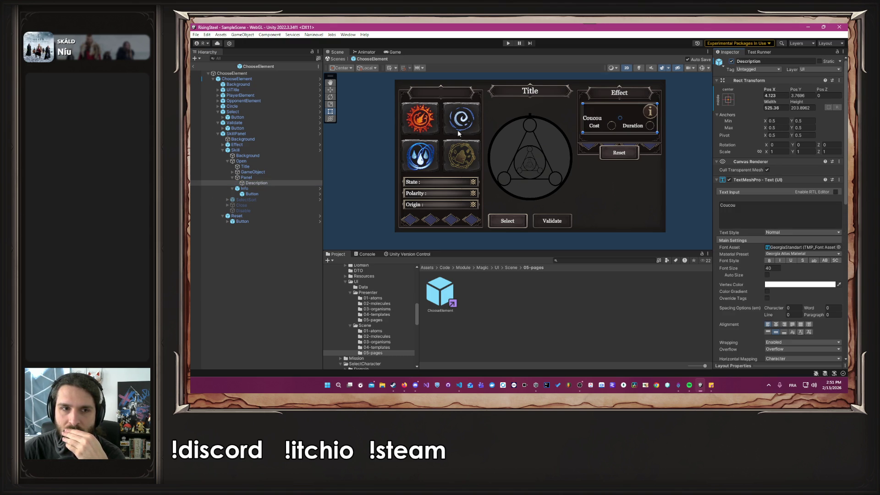
# Step: Ping the Panel's BarLittle_Description sprite in the assets, then hide and re-show the Panel
pyautogui.click(265, 179)
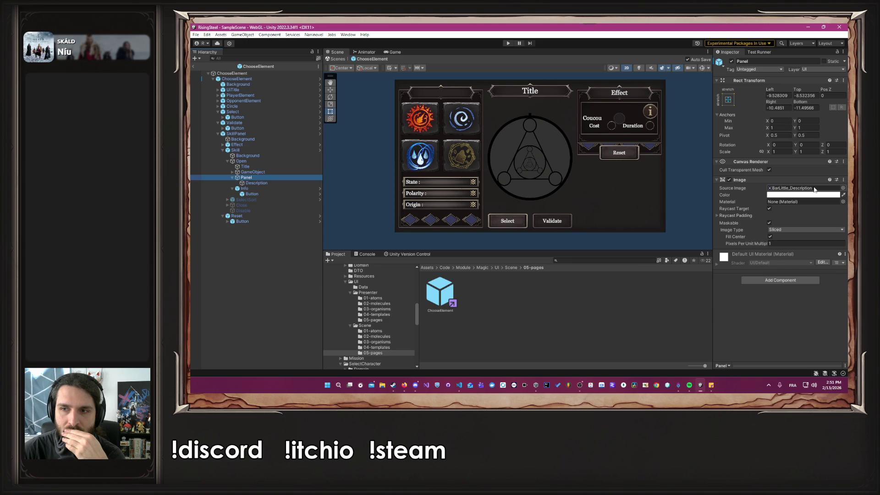
pyautogui.click(814, 188)
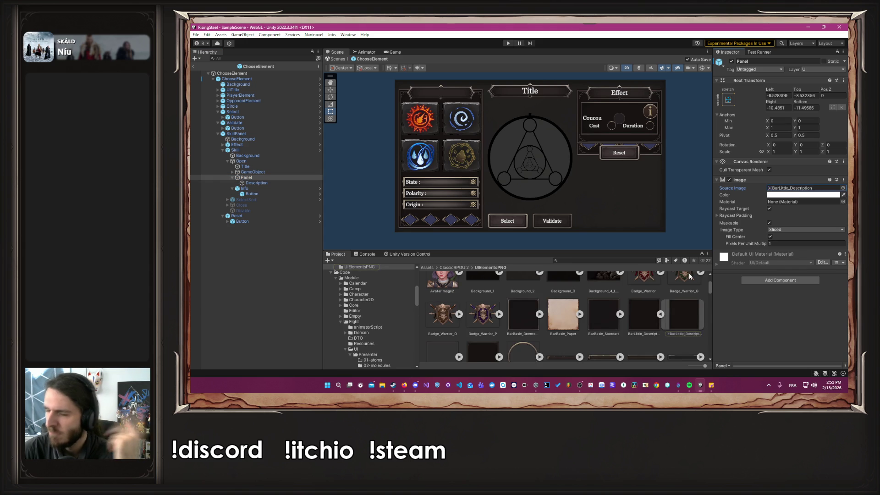
pyautogui.hotkey('alt', 'Tab')
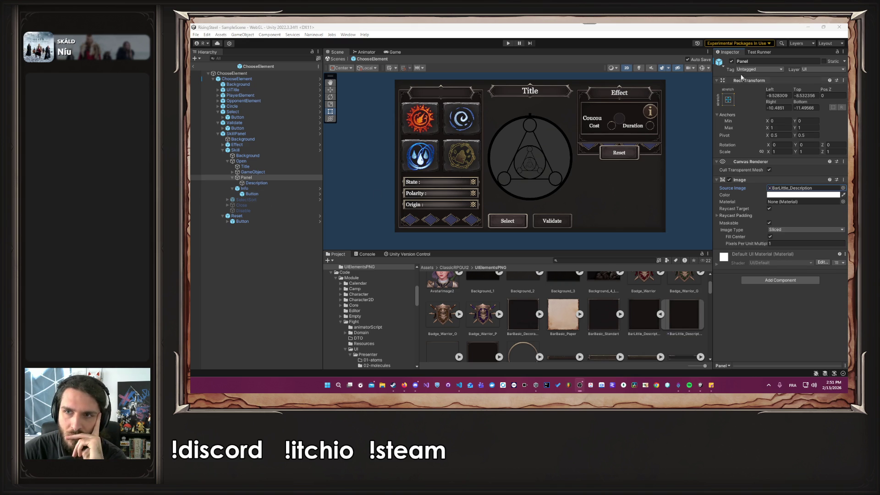
pyautogui.click(732, 61)
pyautogui.click(268, 189)
pyautogui.click(274, 178)
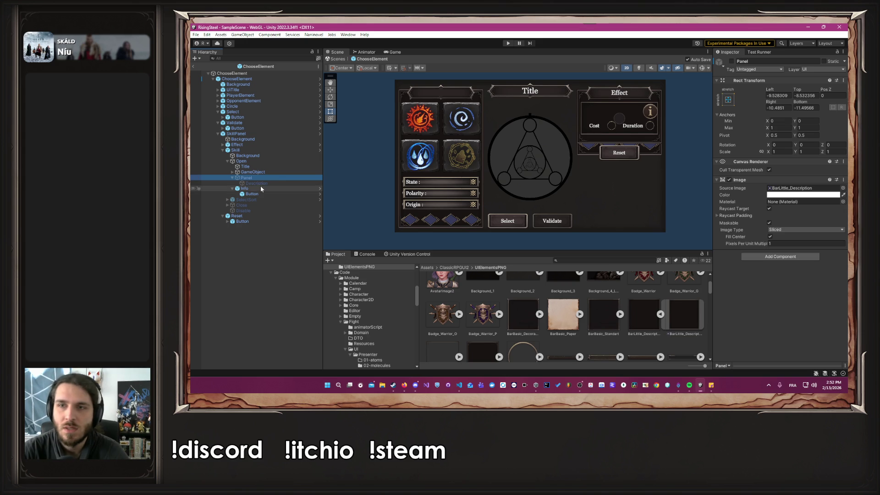
pyautogui.click(731, 61)
pyautogui.scroll(3, 662, 118)
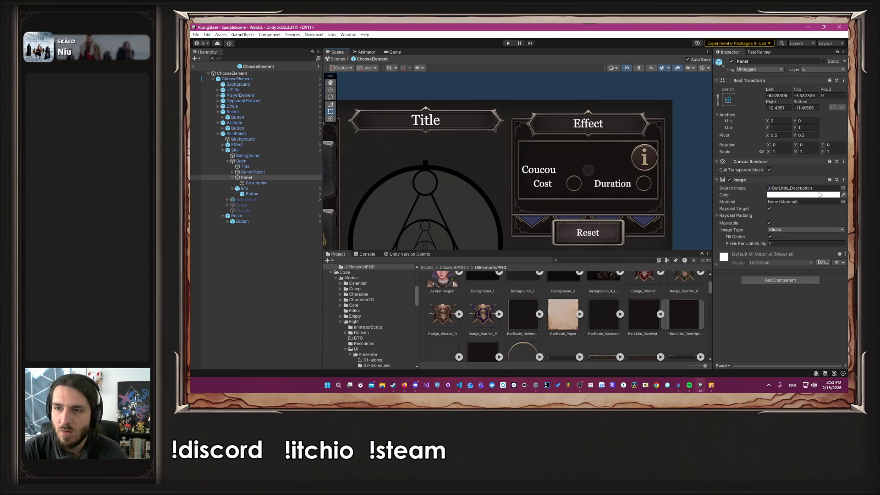
pyautogui.click(843, 188)
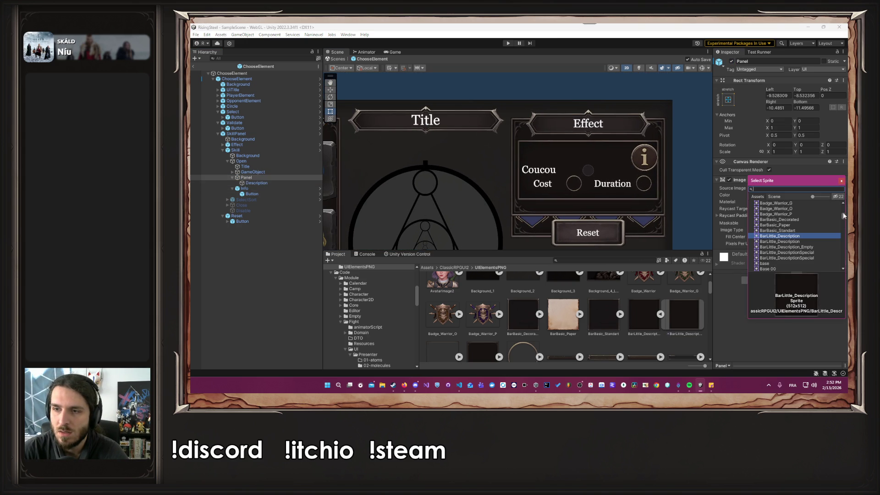
pyautogui.scroll(10, 841, 215)
pyautogui.click(771, 204)
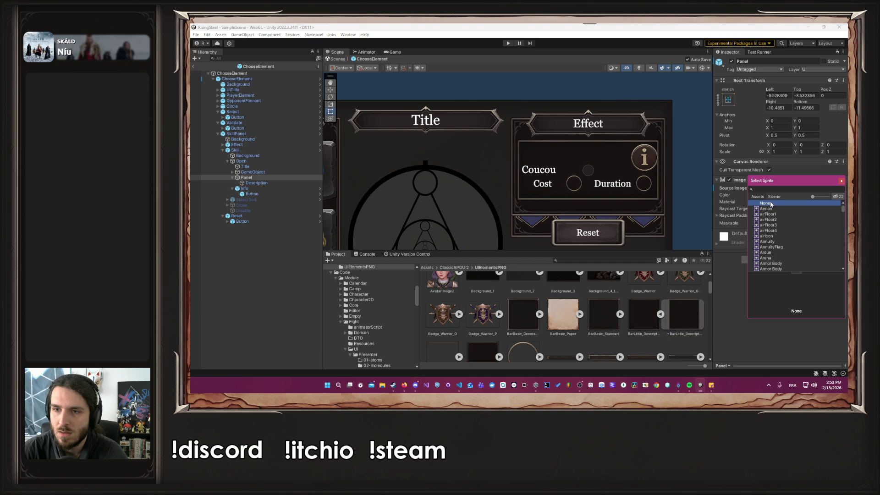
pyautogui.click(842, 180)
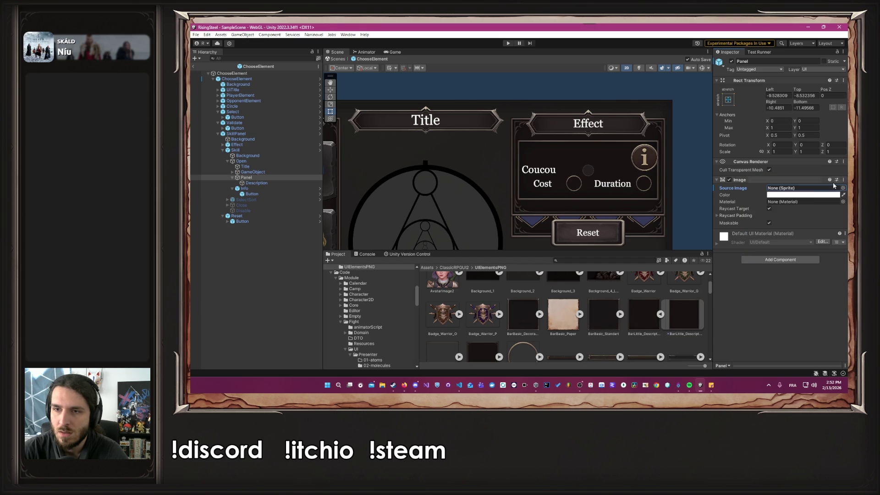
pyautogui.click(797, 195)
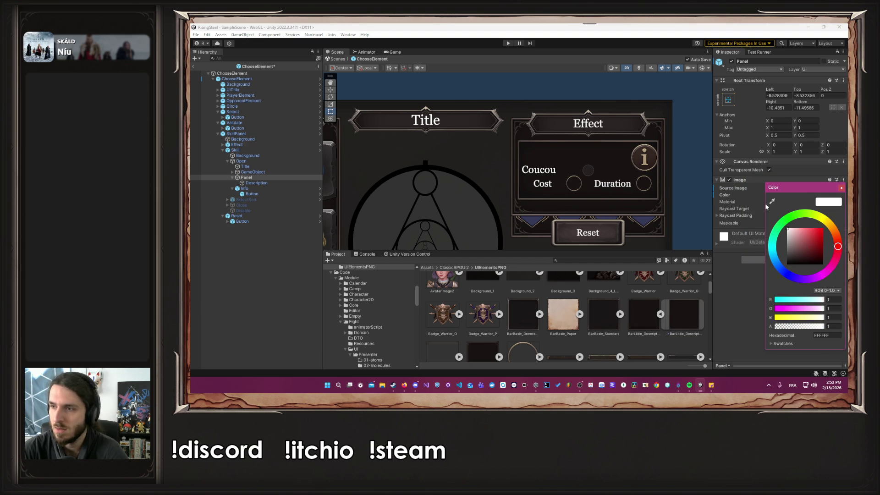
pyautogui.press('Escape')
pyautogui.click(275, 156)
pyautogui.click(732, 61)
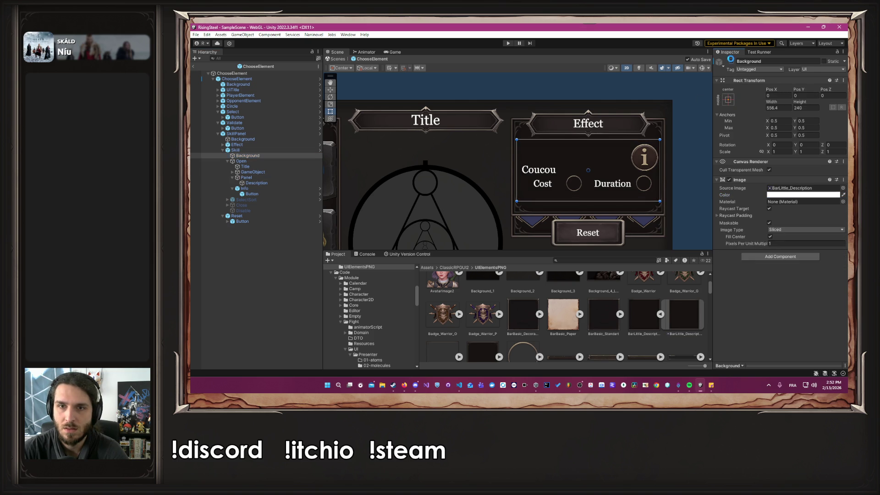
pyautogui.click(678, 152)
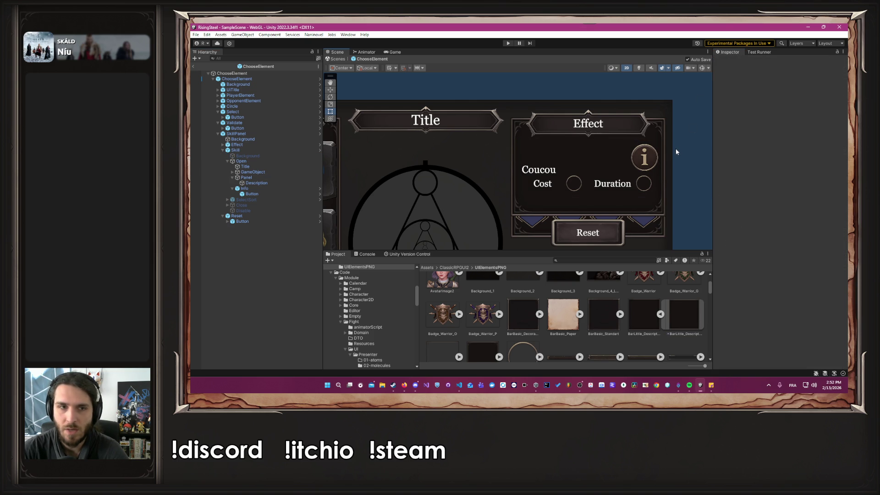
pyautogui.click(284, 177)
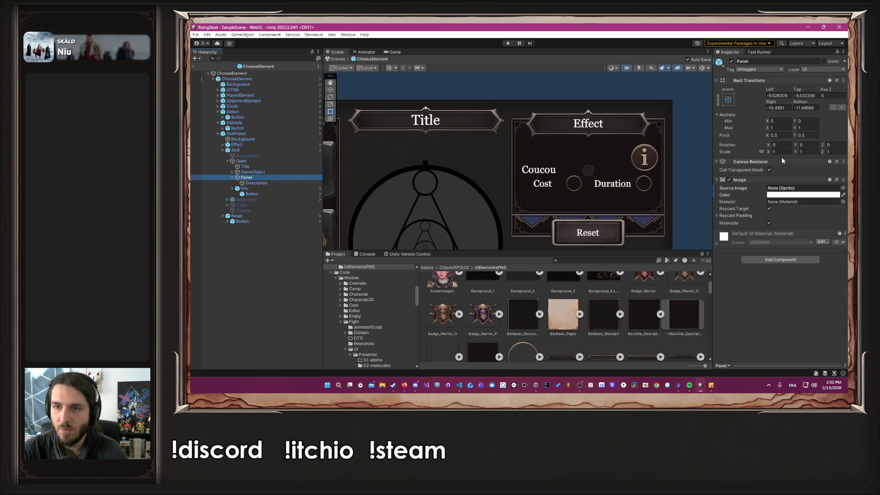
pyautogui.click(797, 194)
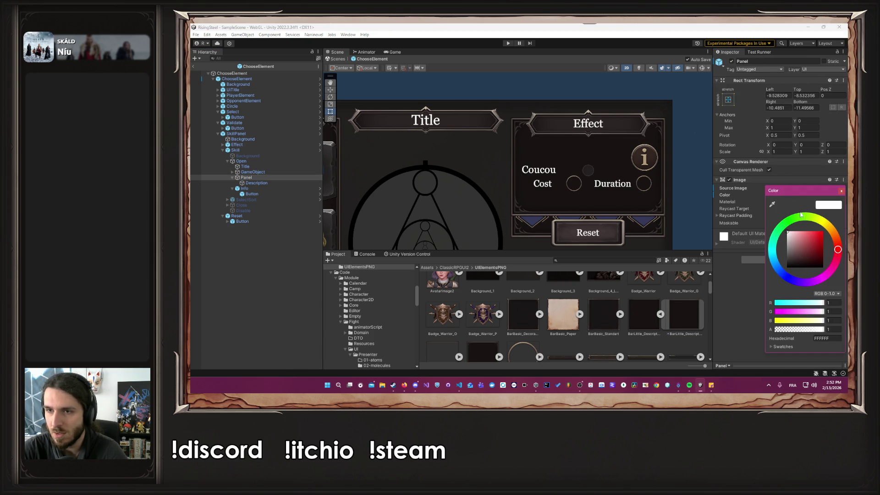
pyautogui.click(842, 190)
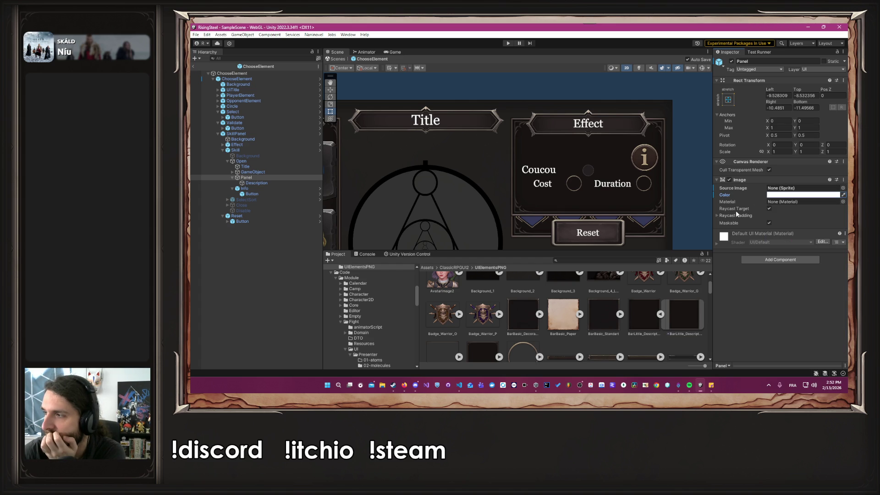
pyautogui.click(415, 386)
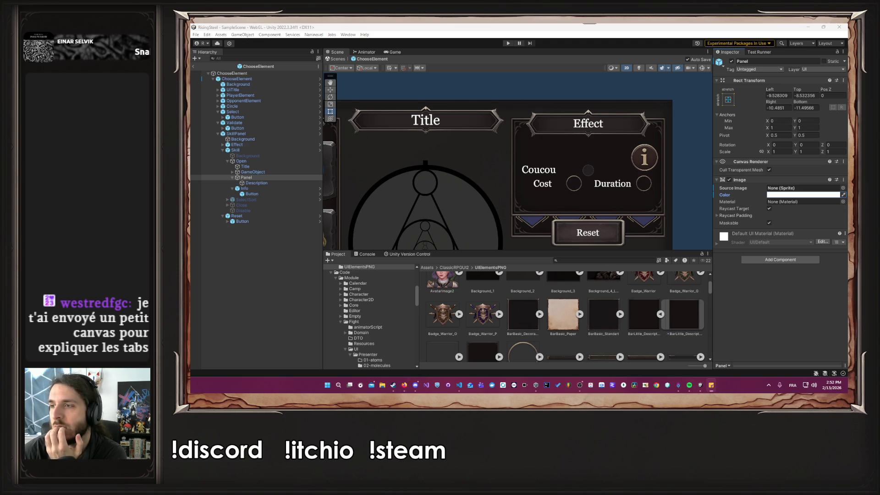
pyautogui.click(710, 385)
pyautogui.click(836, 160)
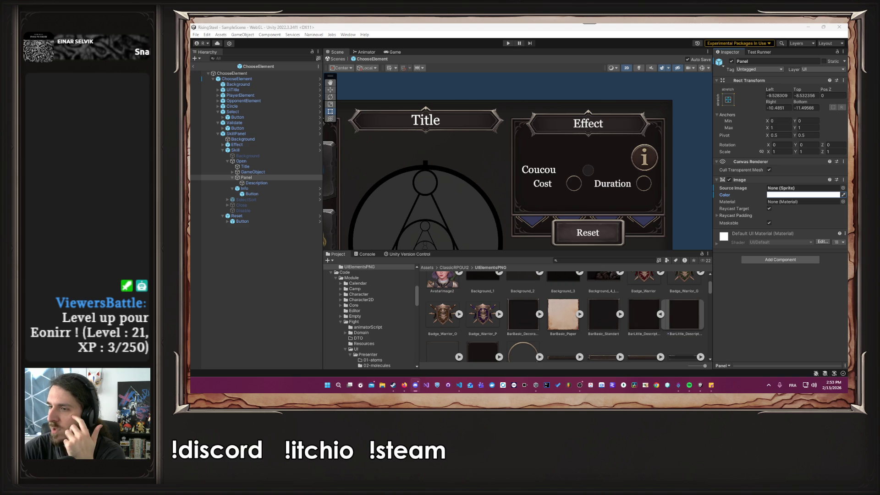
pyautogui.hotkey('alt', 'Tab')
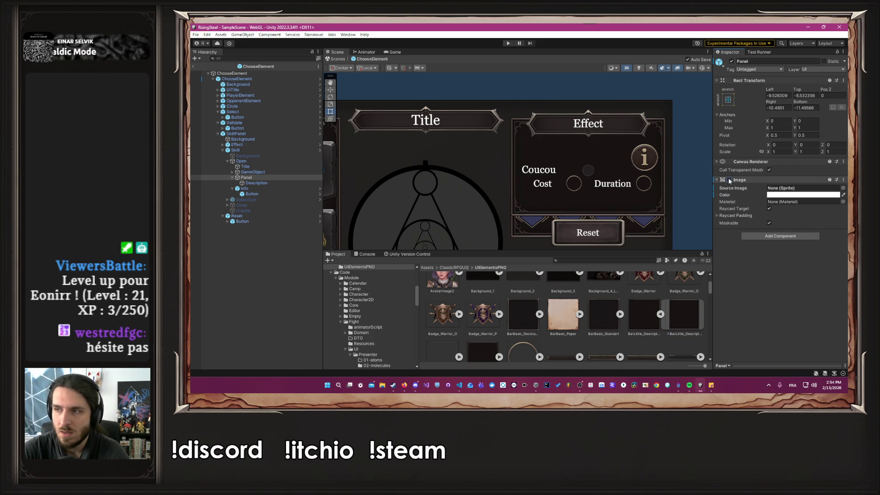
# Step: Deactivate the Cost and Duration GameObject, then enable the Panel in the Skill prefab
pyautogui.click(298, 172)
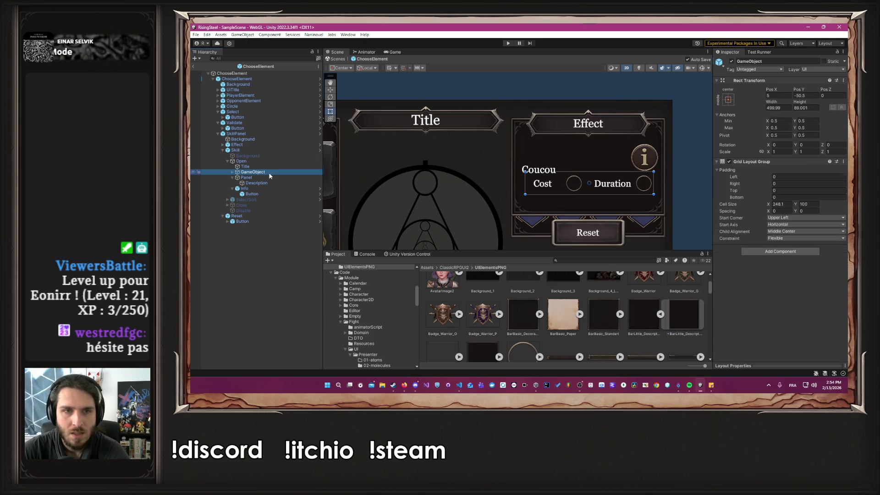
pyautogui.click(731, 61)
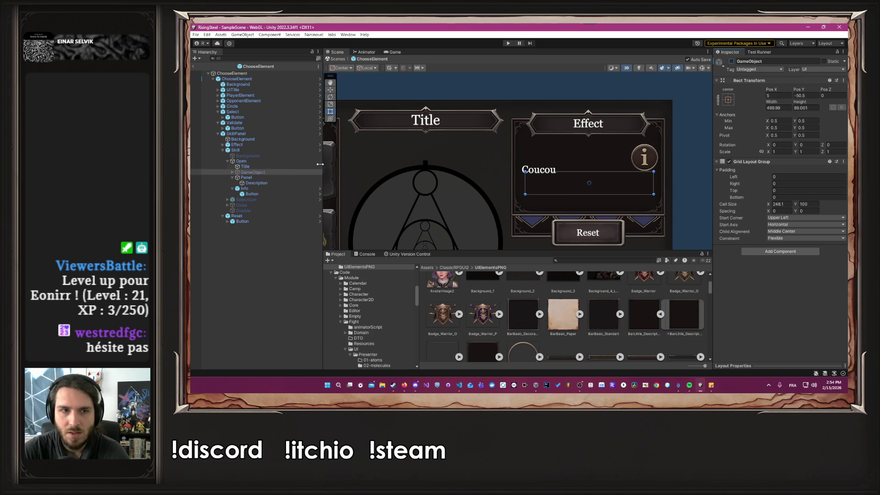
pyautogui.click(318, 150)
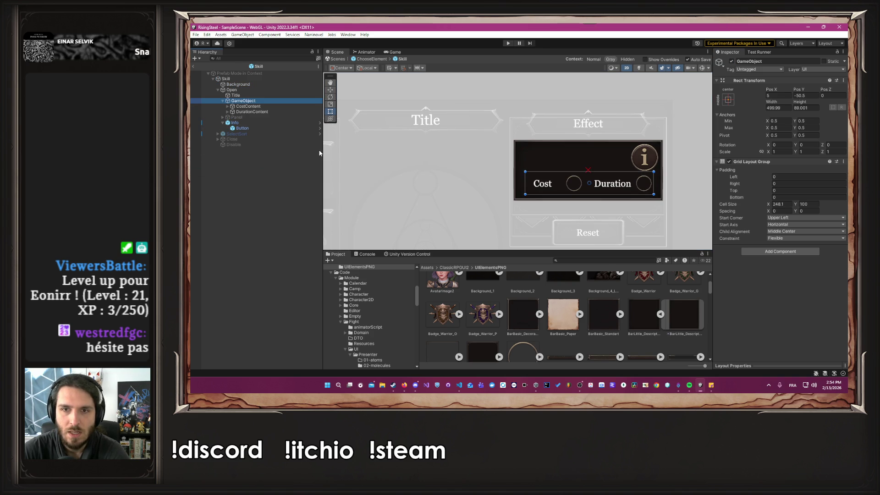
pyautogui.click(257, 118)
pyautogui.click(732, 62)
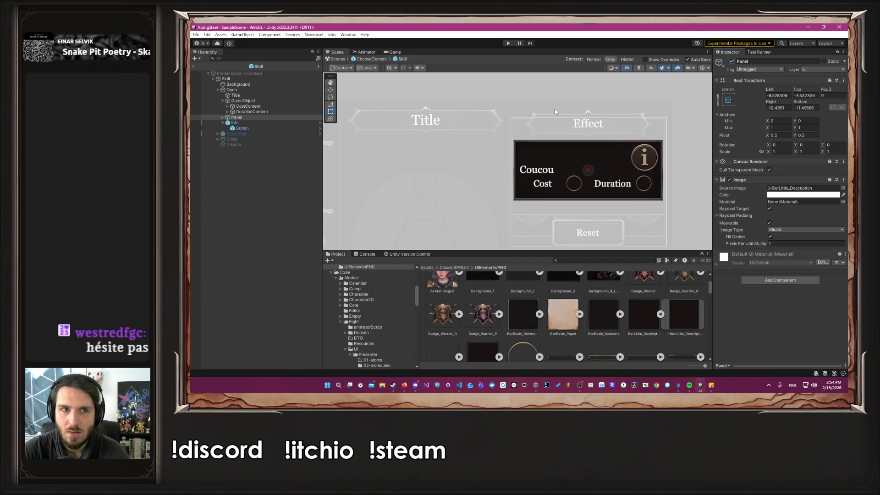
# Step: Anchor the Skill prefab's Panel middle-centre and adjust its width, then return to ChooseElement
pyautogui.click(251, 118)
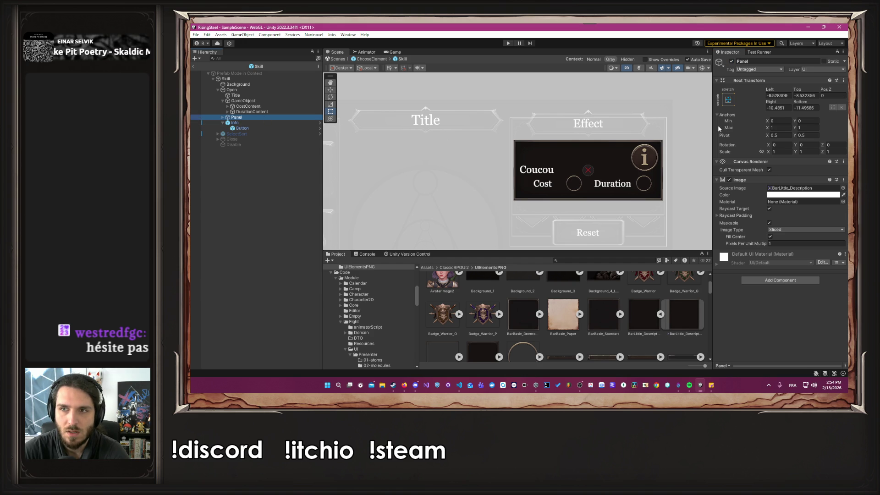
pyautogui.click(728, 99)
pyautogui.click(763, 167)
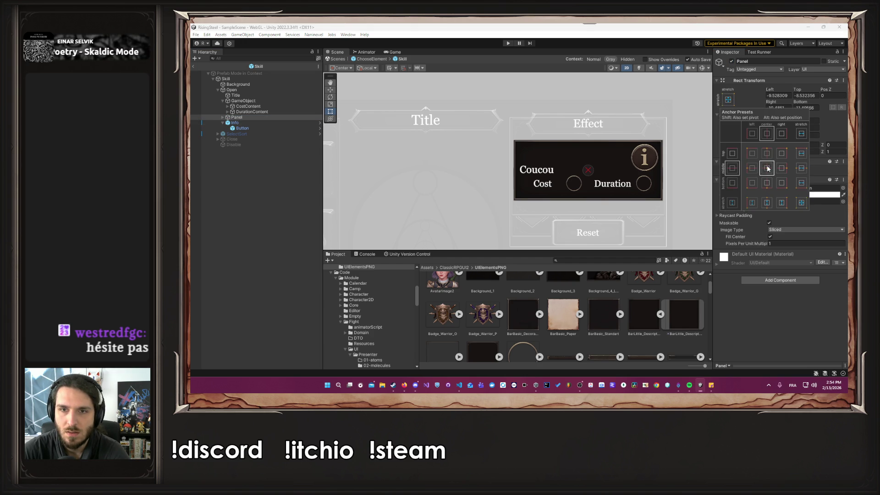
pyautogui.click(669, 166)
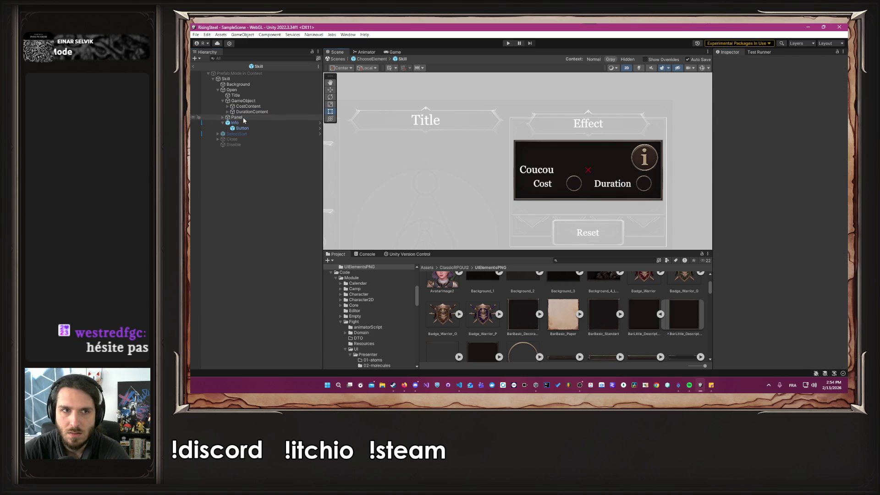
pyautogui.moveTo(782, 103); pyautogui.dragTo(461, 105)
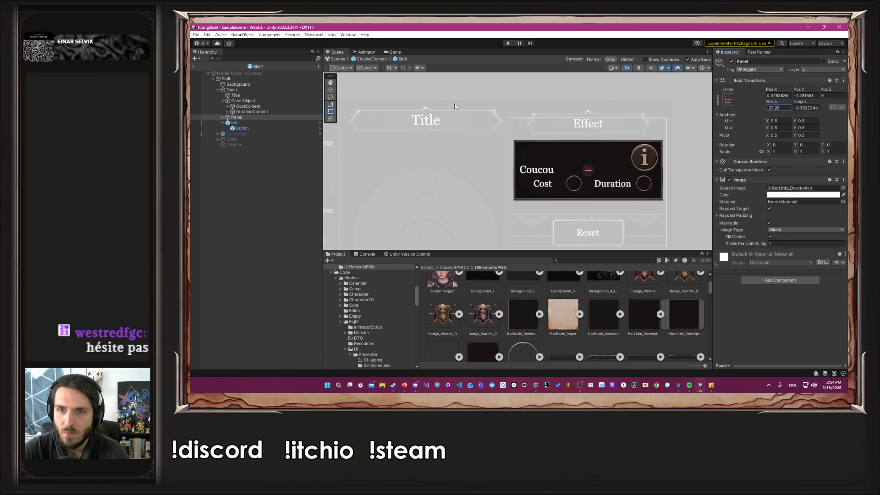
pyautogui.moveTo(641, 123)
pyautogui.mouseDown()
pyautogui.moveTo(573, 127)
pyautogui.moveTo(677, 121)
pyautogui.mouseUp()
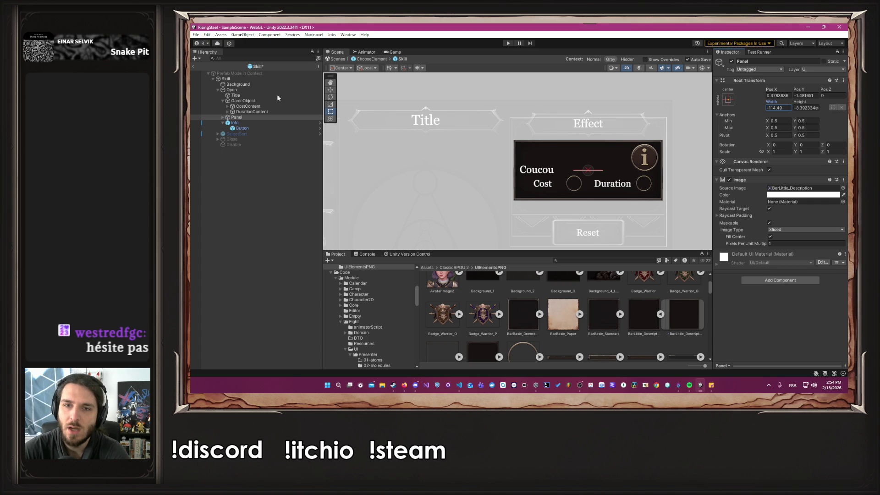
pyautogui.moveTo(700, 96); pyautogui.dragTo(707, 91)
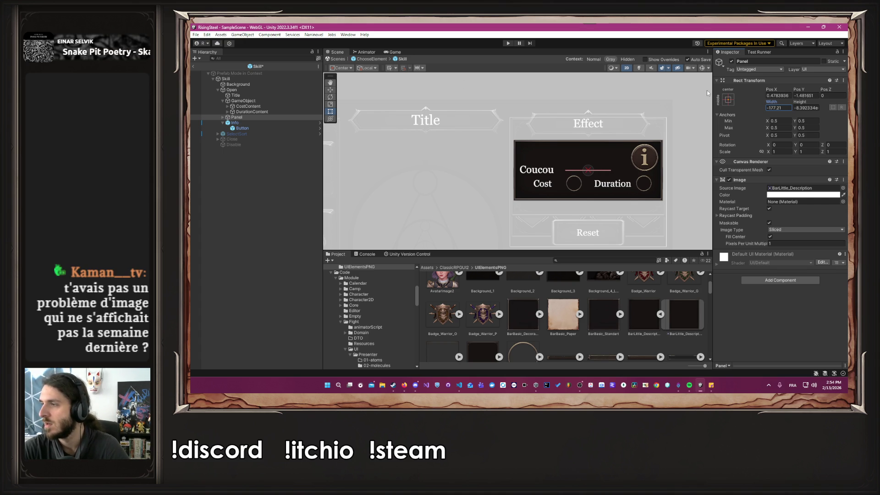
pyautogui.click(652, 138)
pyautogui.click(608, 134)
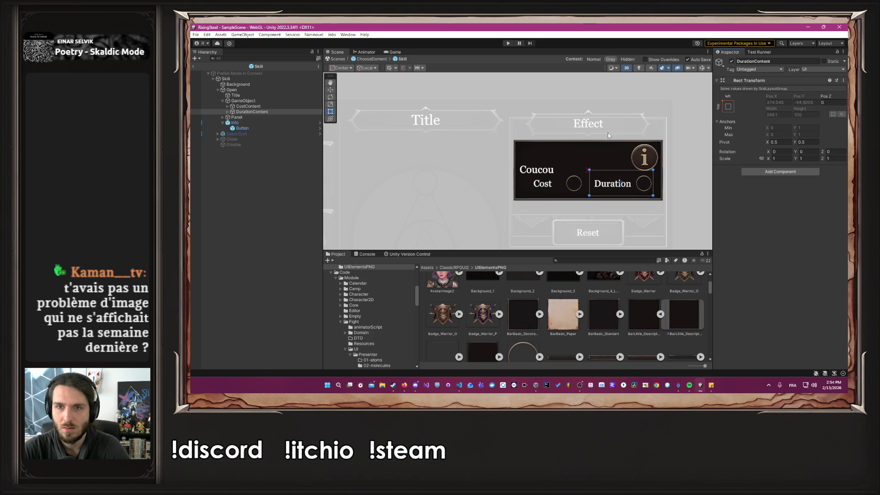
pyautogui.click(379, 59)
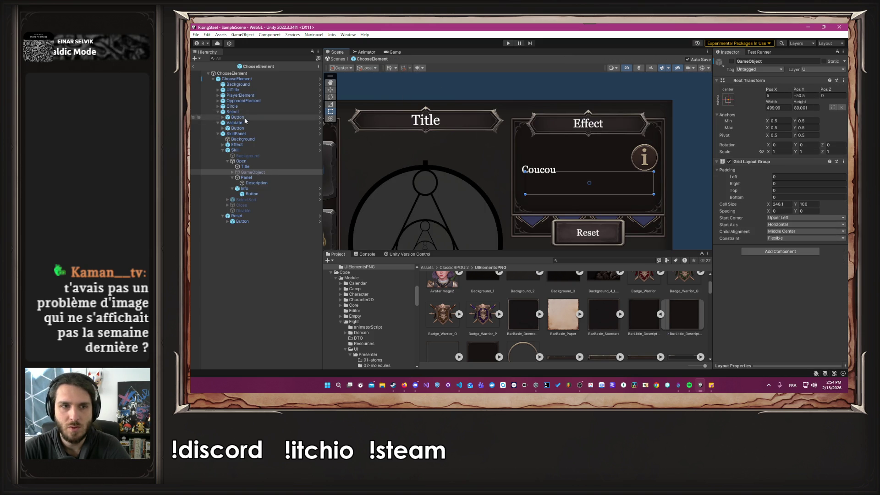
# Step: Reactivate the GameObject holding Cost and Duration so that row shows again
pyautogui.click(256, 172)
pyautogui.click(732, 61)
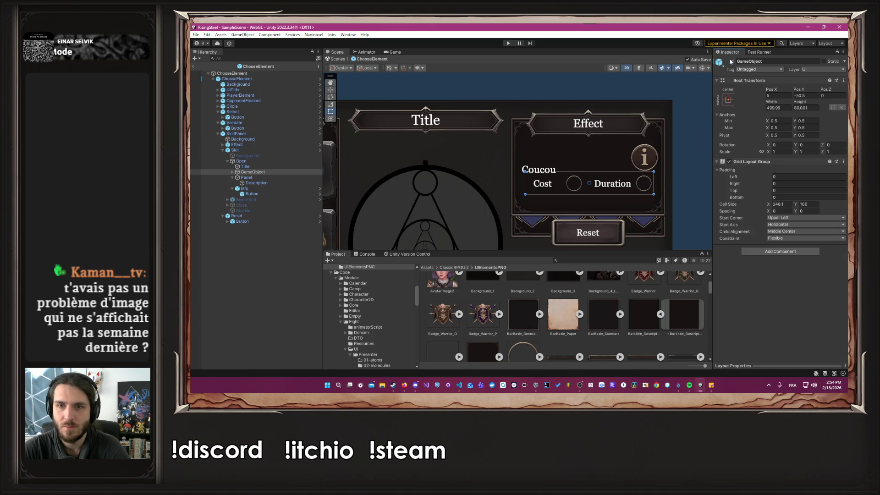
pyautogui.click(271, 177)
pyautogui.click(266, 183)
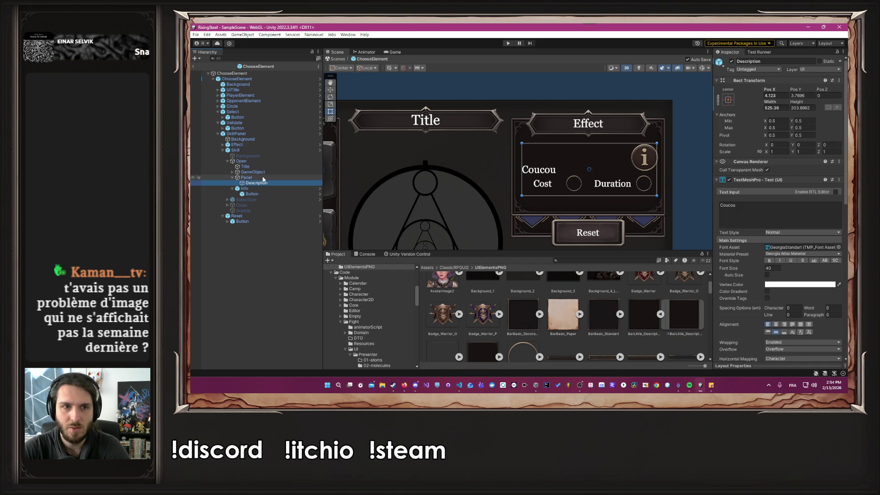
pyautogui.click(264, 178)
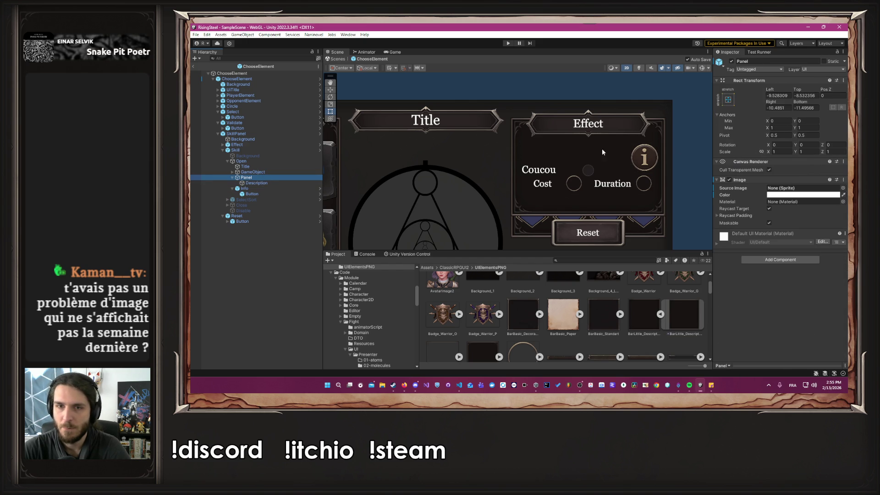
# Step: Shrink the description Panel's Right and Bottom offsets to about -309.2 and -87.65
pyautogui.moveTo(771, 102)
pyautogui.mouseDown()
pyautogui.moveTo(504, 103)
pyautogui.moveTo(266, 128)
pyautogui.mouseUp()
pyautogui.moveTo(800, 102); pyautogui.dragTo(547, 110)
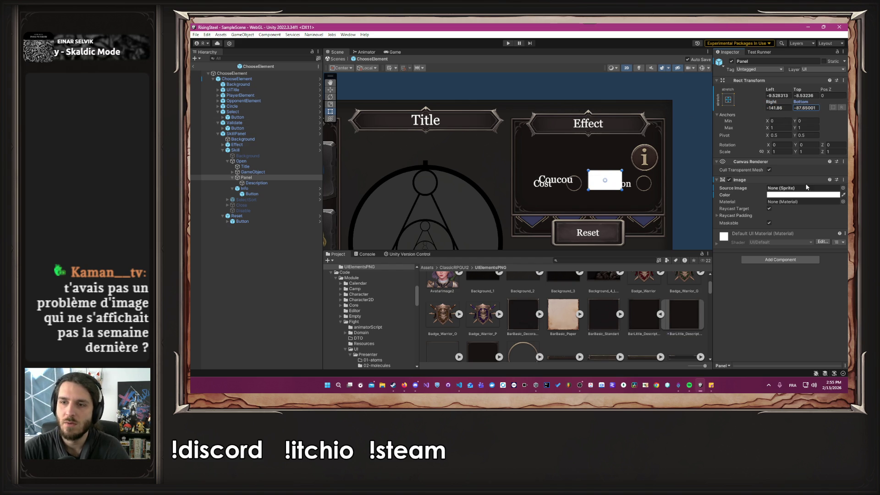
pyautogui.click(719, 189)
# Step: Revert the Panel's Source Image to BarLittle_Description and stretch its right edge toward the info icon
pyautogui.rightClick(725, 188)
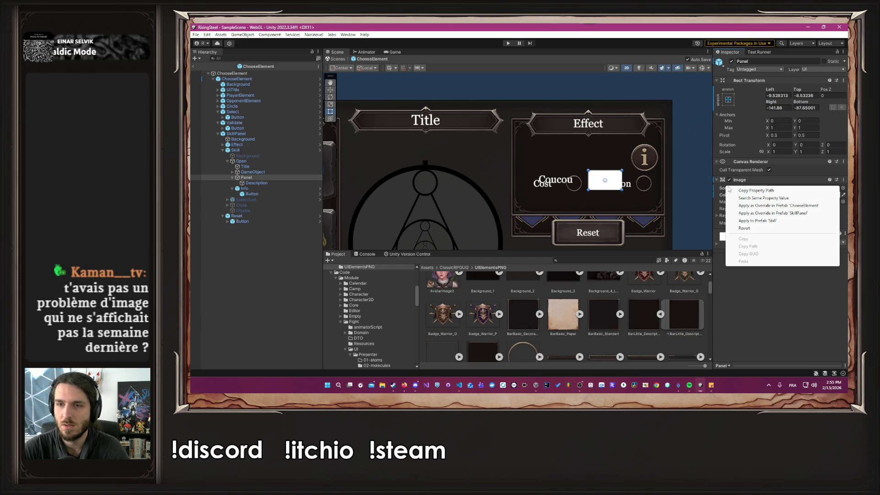
pyautogui.click(742, 228)
pyautogui.rightClick(729, 194)
pyautogui.click(758, 239)
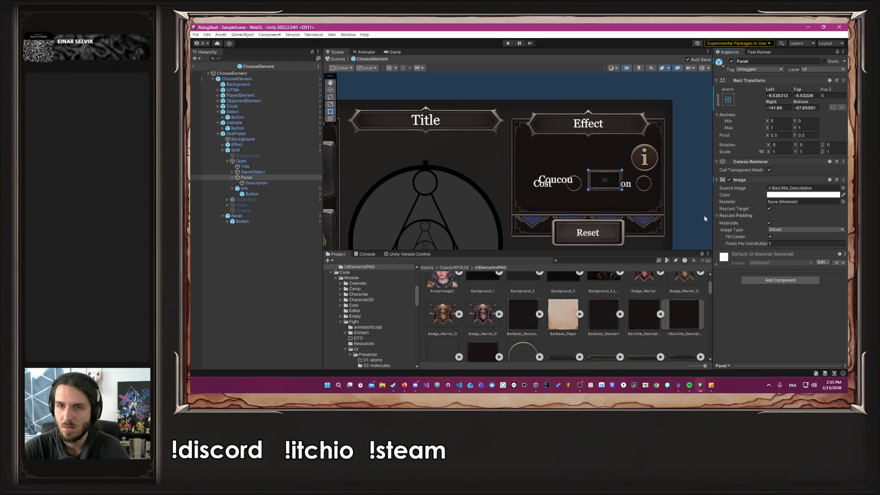
pyautogui.moveTo(773, 105); pyautogui.dragTo(209, 124)
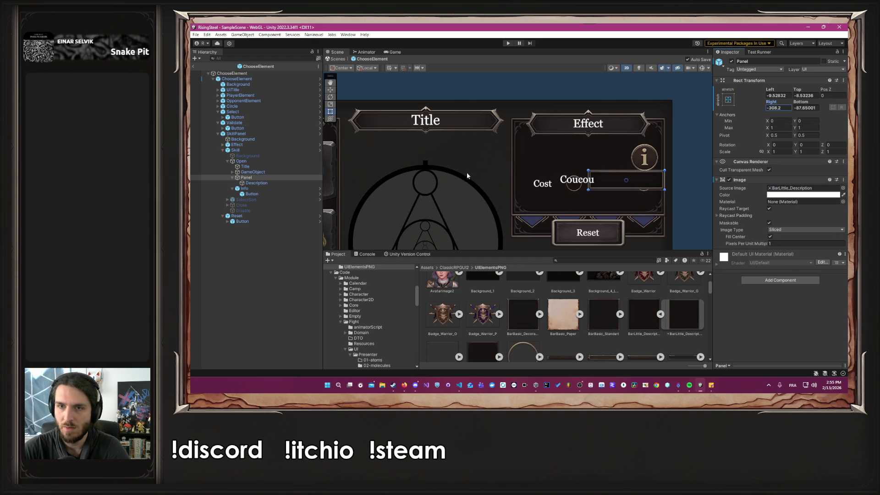
# Step: Fine-tune the description Panel's Right offset to about -315
pyautogui.scroll(6, 671, 176)
pyautogui.scroll(4, 642, 174)
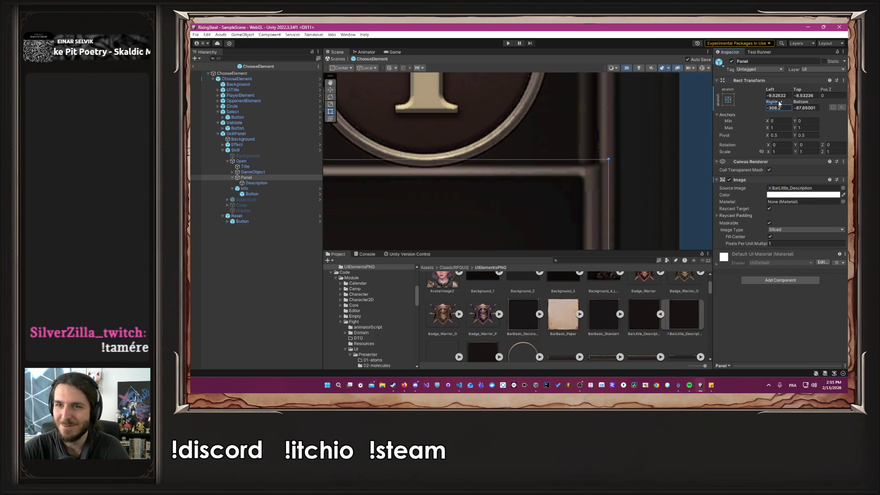
pyautogui.moveTo(778, 103)
pyautogui.mouseDown()
pyautogui.moveTo(752, 101)
pyautogui.moveTo(764, 107)
pyautogui.mouseUp()
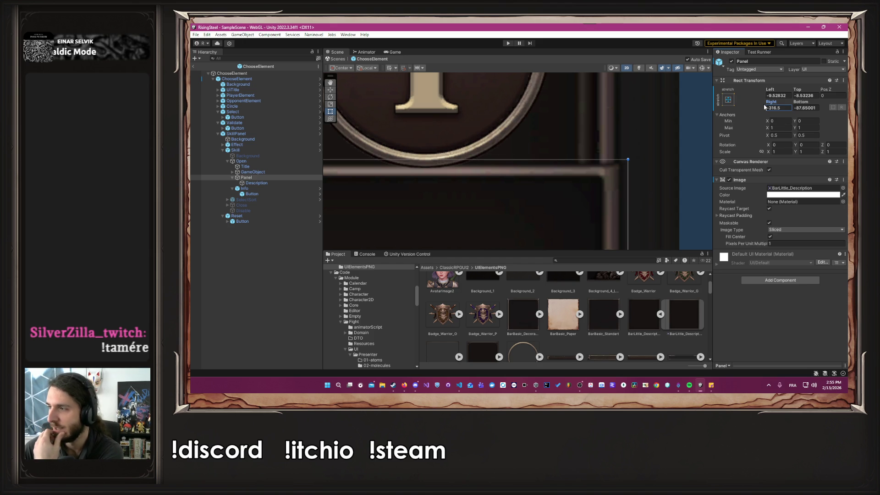
pyautogui.moveTo(772, 103); pyautogui.dragTo(773, 103)
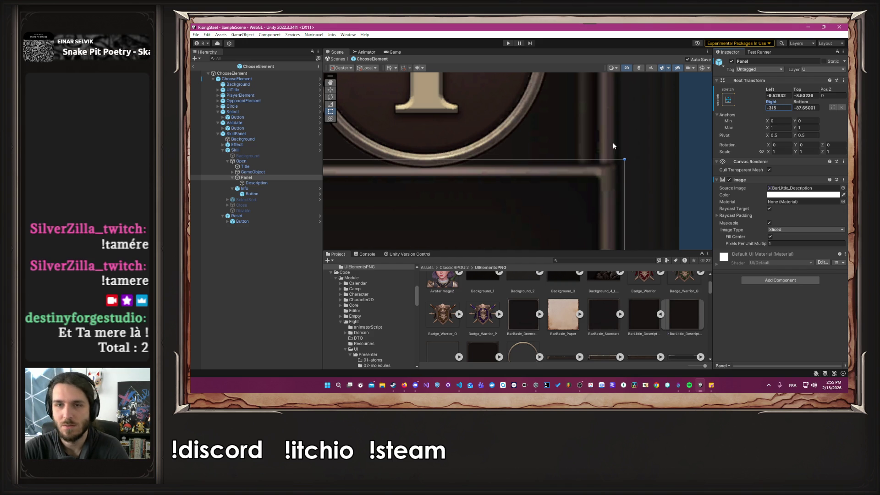
# Step: Scrub the Panel's Left offset to -297.7 so its bar covers the Cost text
pyautogui.scroll(-5, 662, 140)
pyautogui.scroll(-4, 655, 140)
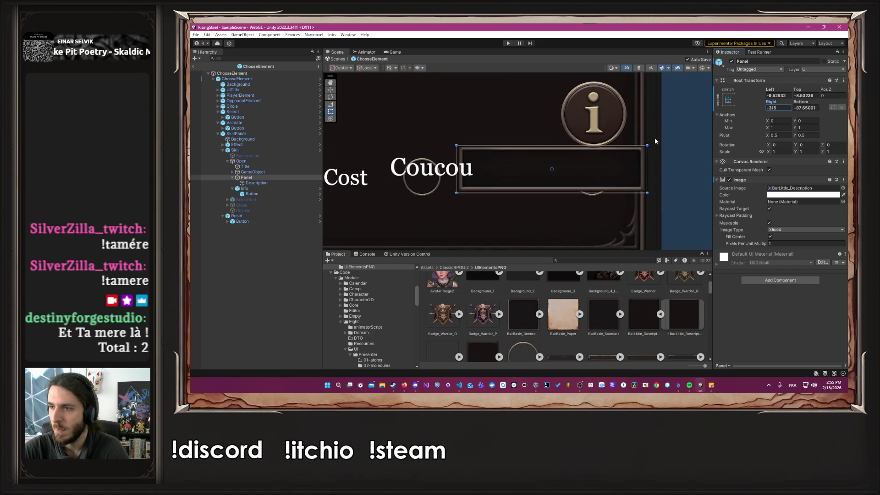
pyautogui.scroll(-1, 517, 140)
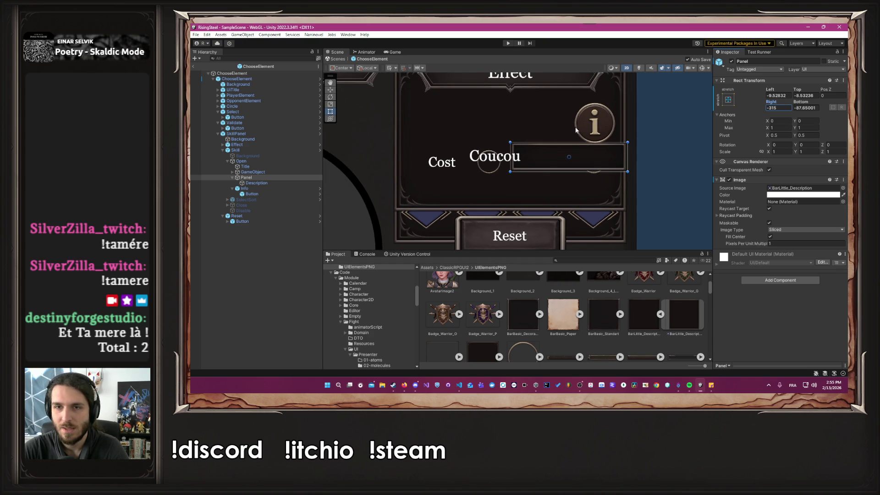
pyautogui.scroll(5, 605, 150)
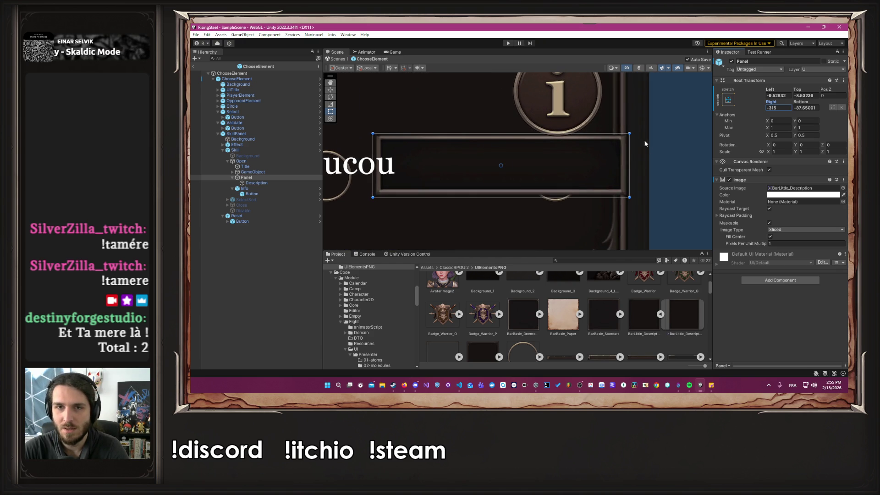
pyautogui.scroll(-3, 647, 142)
pyautogui.scroll(6, 632, 132)
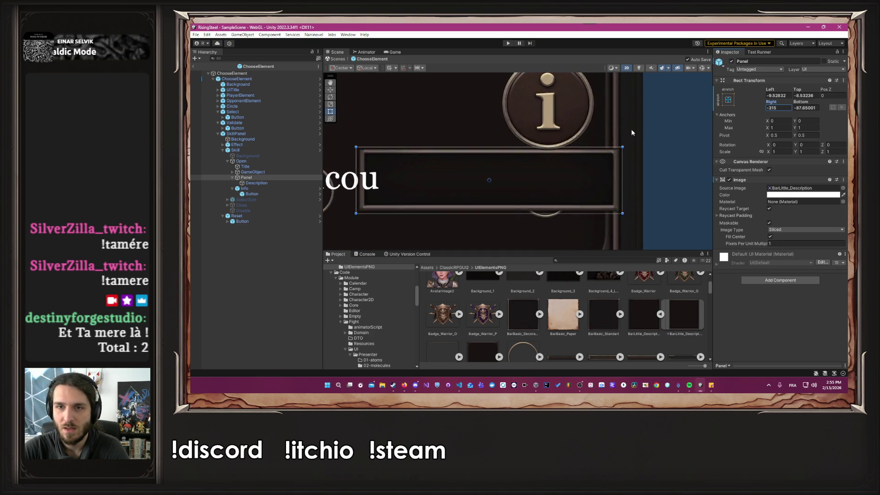
pyautogui.scroll(-7, 631, 130)
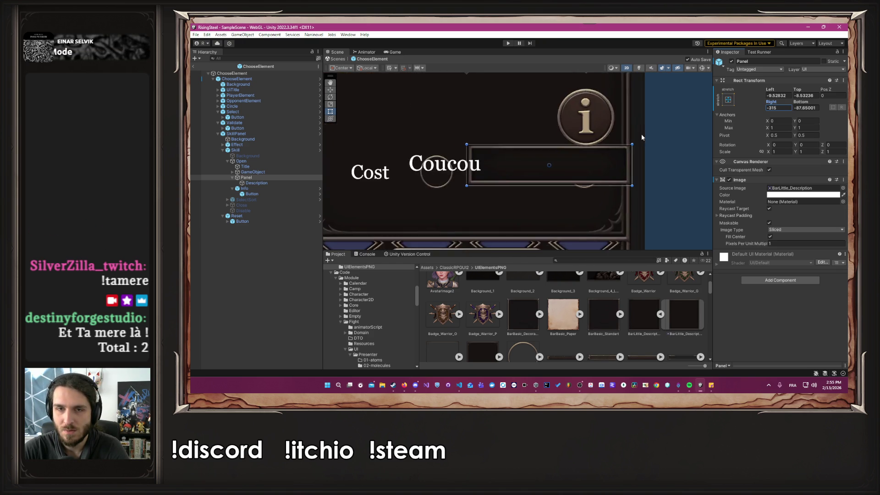
pyautogui.moveTo(764, 88); pyautogui.dragTo(583, 98)
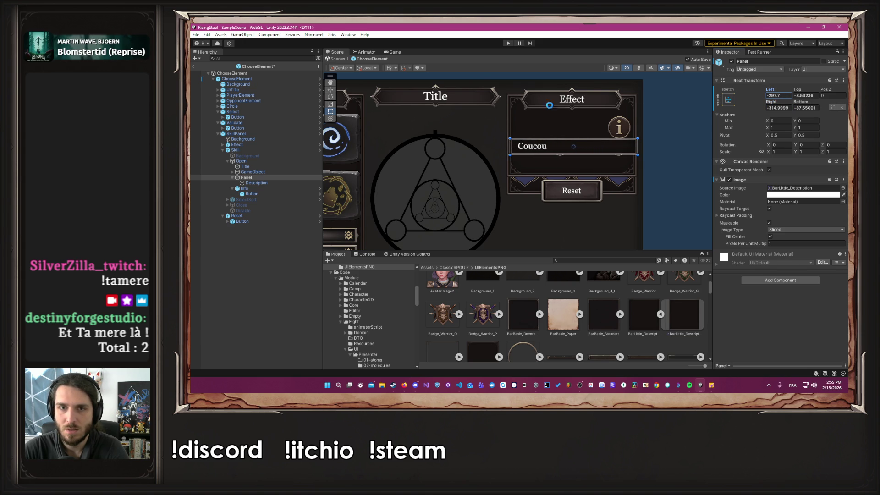
pyautogui.scroll(5, 496, 131)
pyautogui.scroll(3, 495, 158)
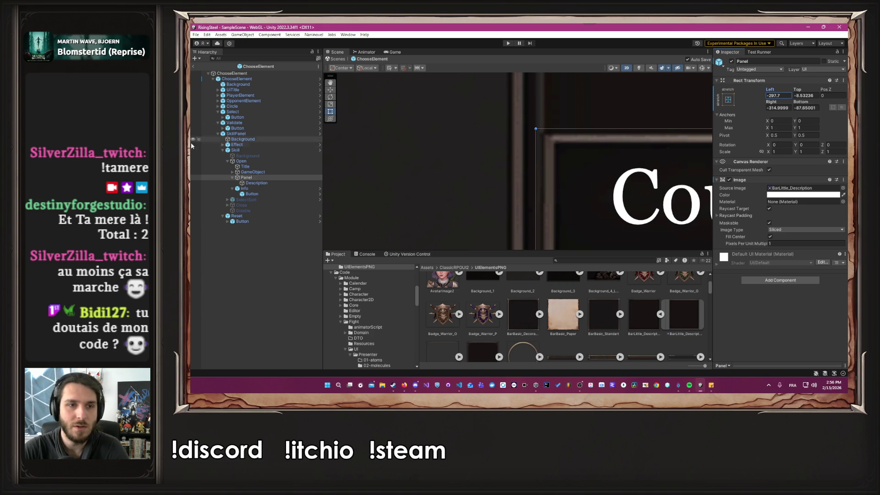
pyautogui.click(261, 157)
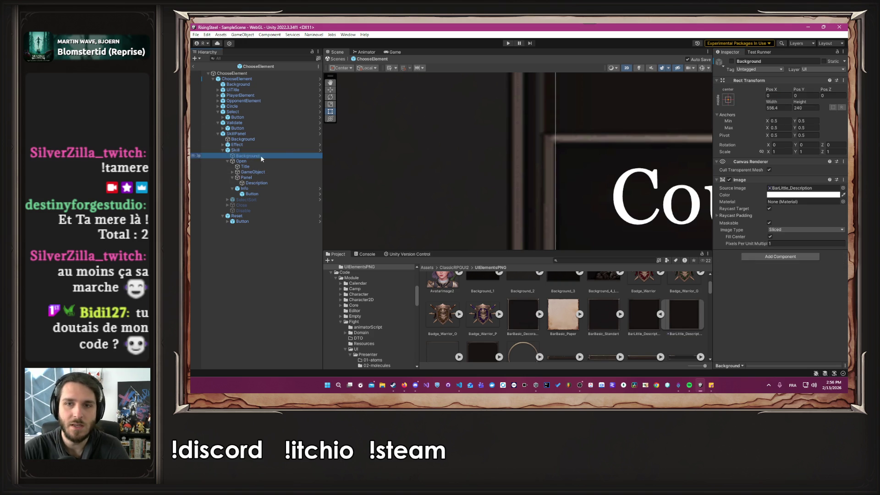
# Step: Enable the skill's Background and pull the Panel's Left and Right offsets in to about -287.7 and -288.4
pyautogui.click(732, 62)
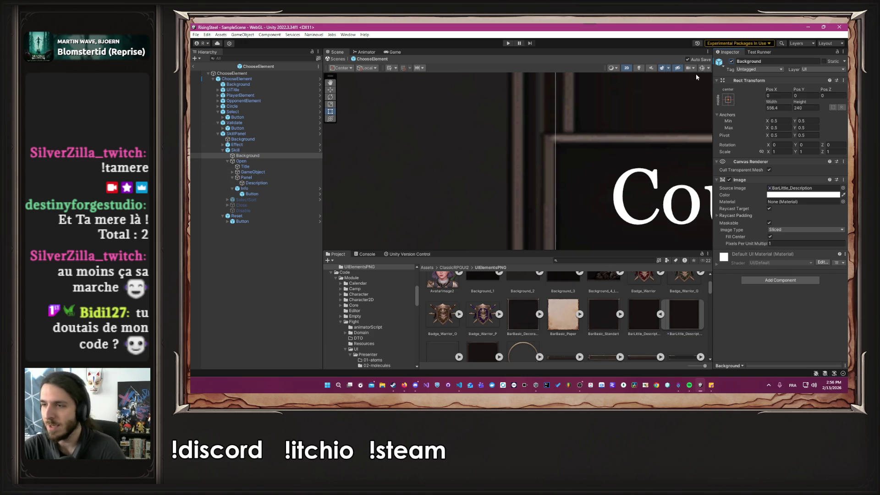
pyautogui.click(267, 178)
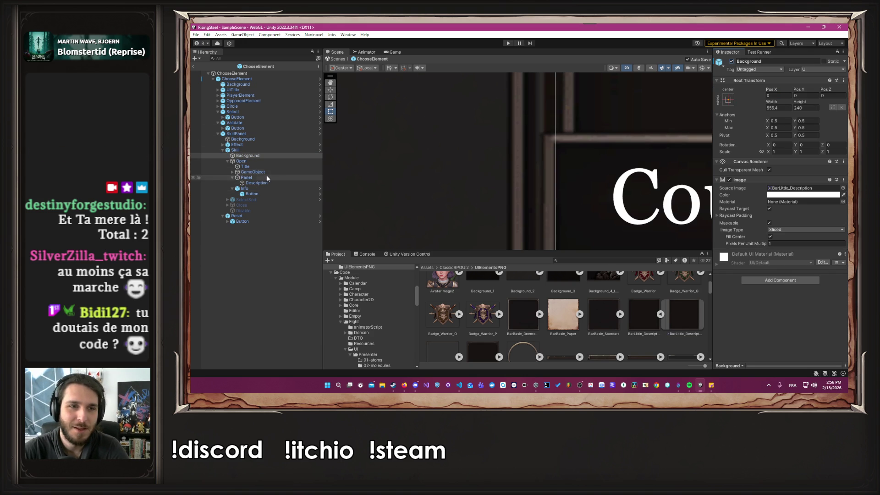
pyautogui.moveTo(777, 92)
pyautogui.mouseDown()
pyautogui.moveTo(754, 87)
pyautogui.moveTo(809, 99)
pyautogui.mouseUp()
pyautogui.scroll(-10, 664, 143)
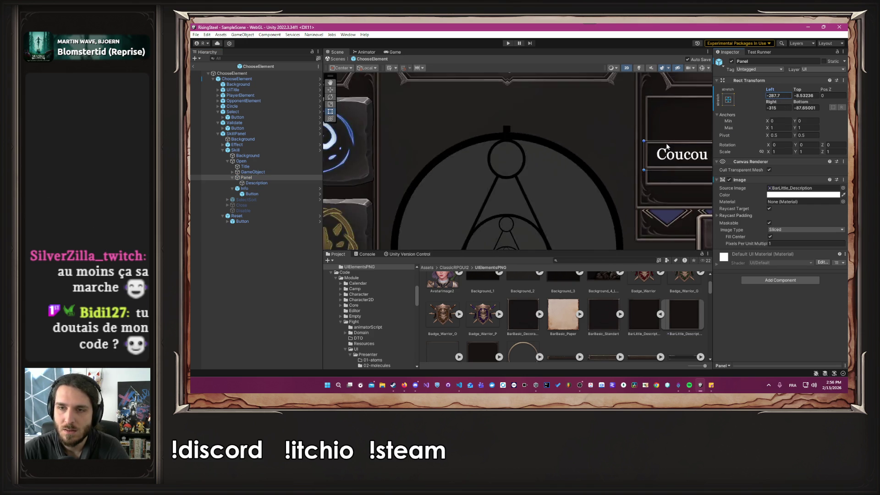
pyautogui.scroll(8, 546, 132)
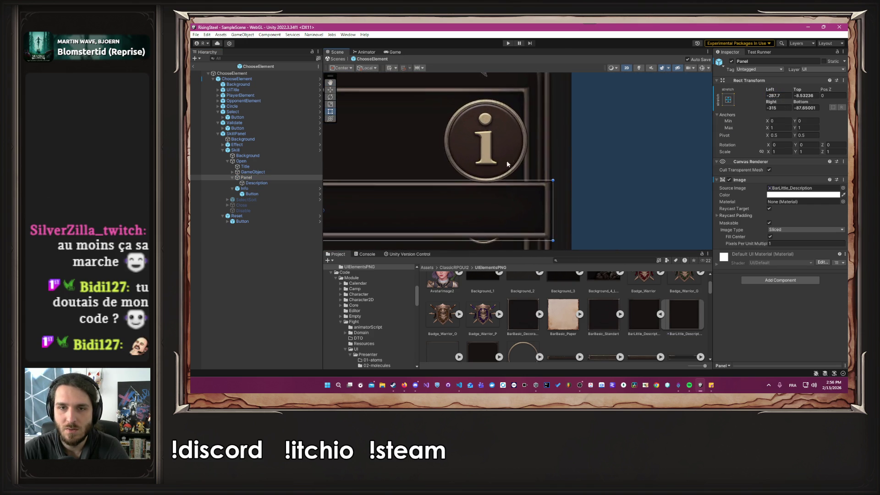
pyautogui.moveTo(779, 101)
pyautogui.mouseDown()
pyautogui.moveTo(751, 101)
pyautogui.moveTo(790, 105)
pyautogui.mouseUp()
pyautogui.scroll(10, 527, 192)
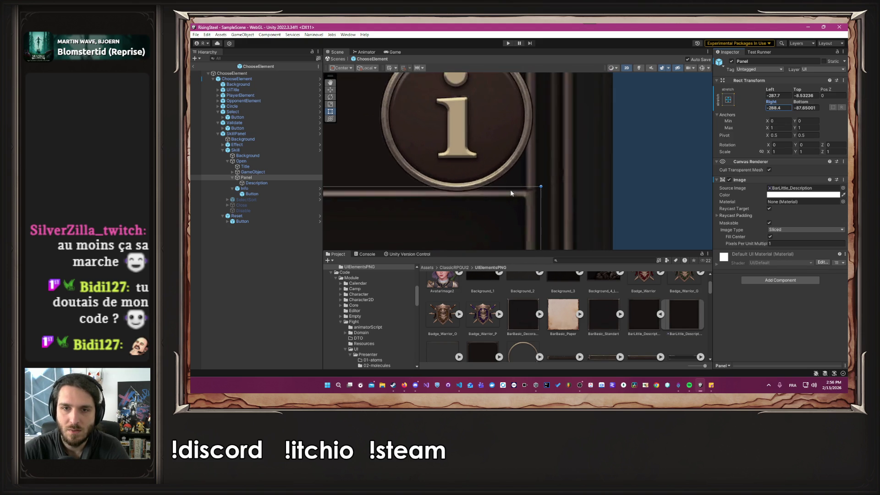
pyautogui.scroll(-10, 546, 183)
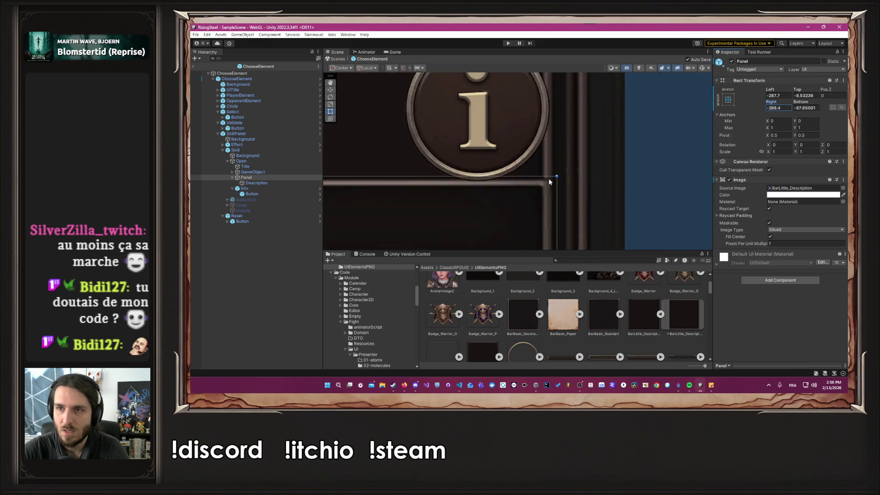
# Step: Set the Panel's Bottom offset to about -131.9 and Top to -128.77 to fit inside the Effect frame
pyautogui.click(815, 108)
pyautogui.write('-122.5')
pyautogui.scroll(5, 665, 177)
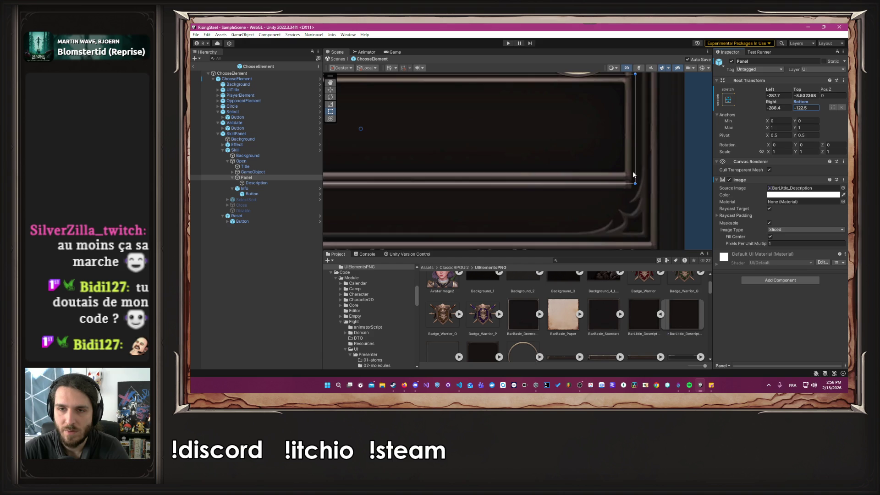
pyautogui.scroll(5, 658, 196)
pyautogui.moveTo(806, 103)
pyautogui.mouseDown()
pyautogui.moveTo(792, 102)
pyautogui.moveTo(799, 106)
pyautogui.mouseUp()
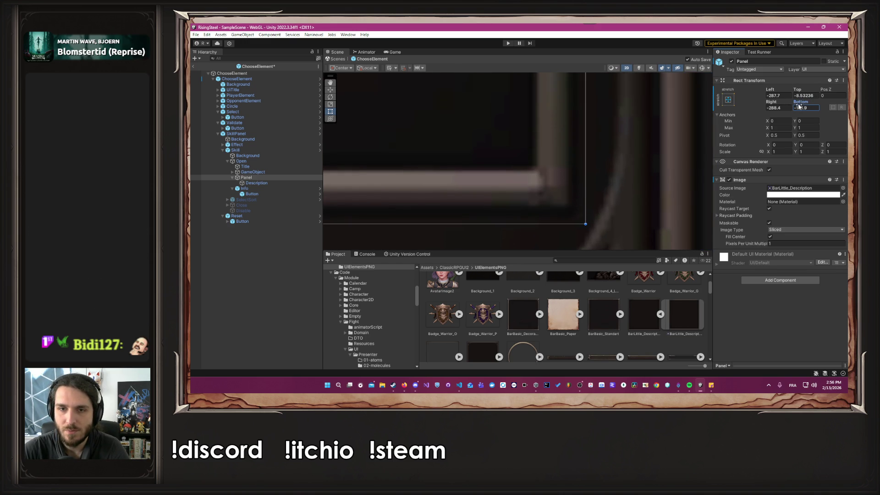
pyautogui.scroll(-6, 647, 138)
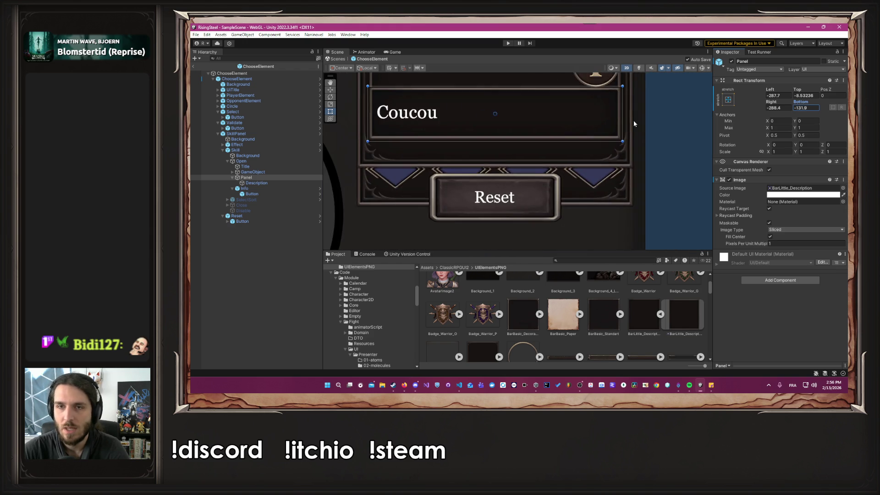
pyautogui.moveTo(797, 89); pyautogui.dragTo(680, 89)
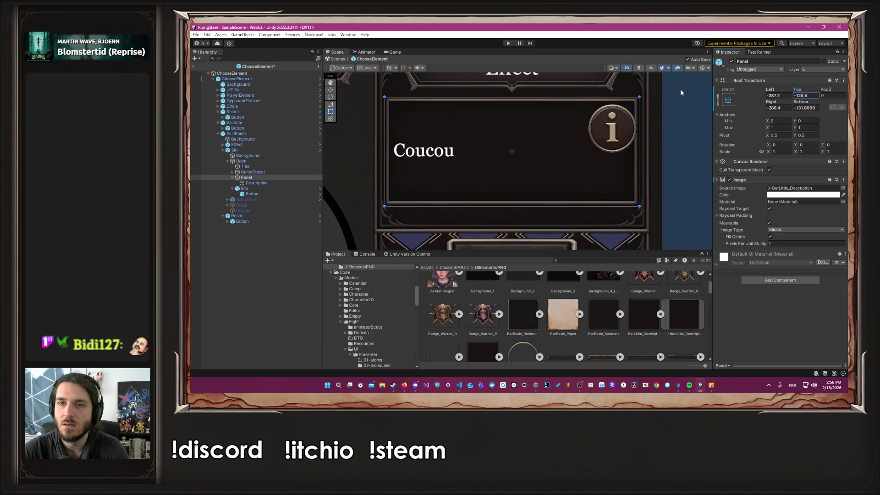
pyautogui.scroll(2, 641, 84)
pyautogui.scroll(5, 637, 91)
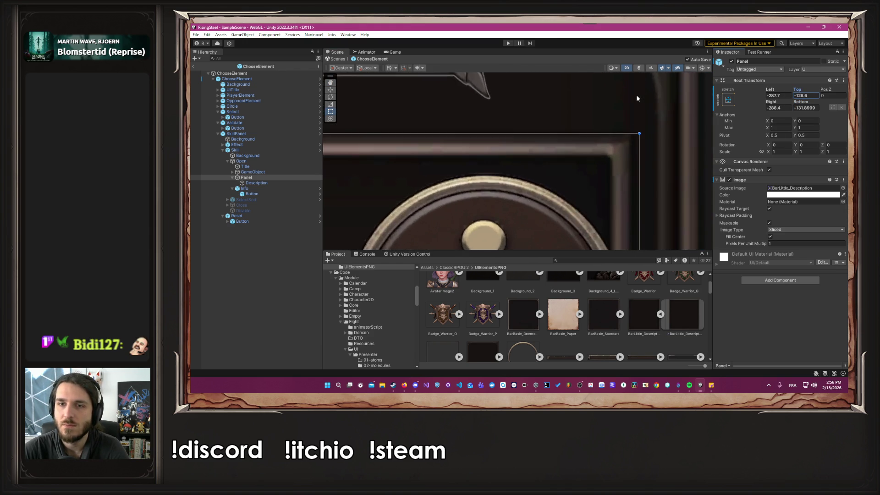
pyautogui.moveTo(801, 92); pyautogui.dragTo(795, 91)
pyautogui.scroll(-5, 621, 136)
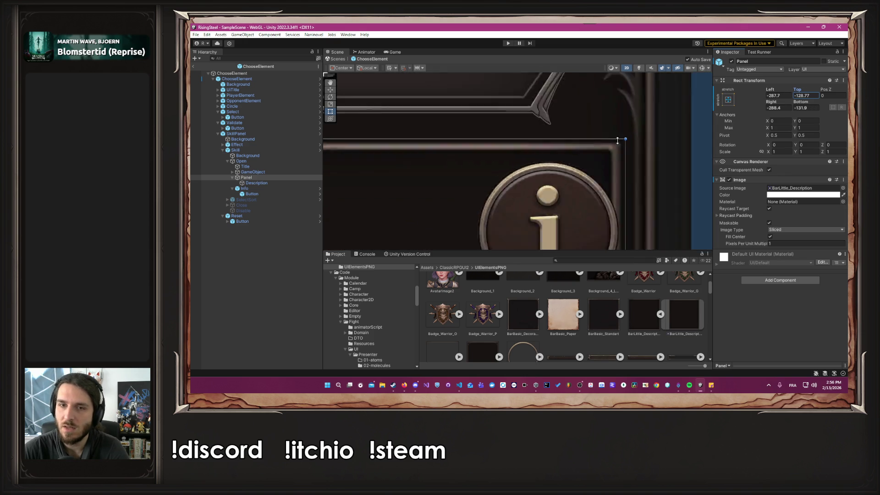
pyautogui.click(662, 170)
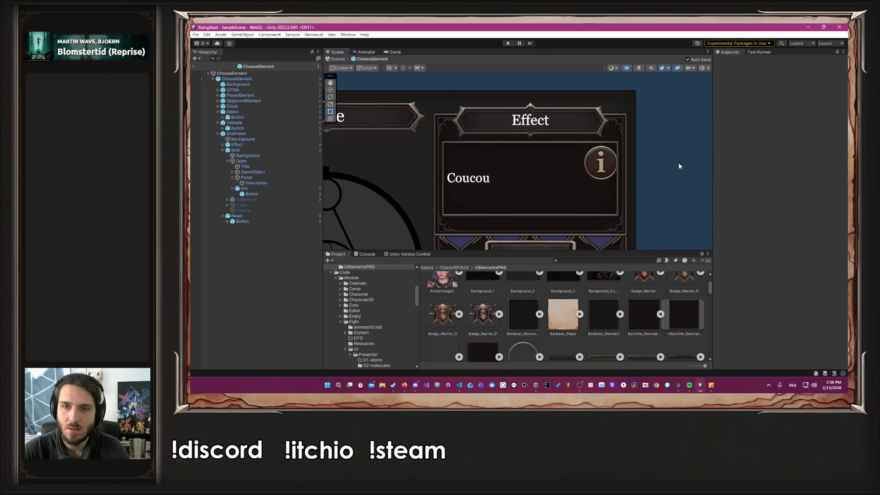
# Step: Deactivate the description Panel so Cost and Duration show again
pyautogui.click(265, 171)
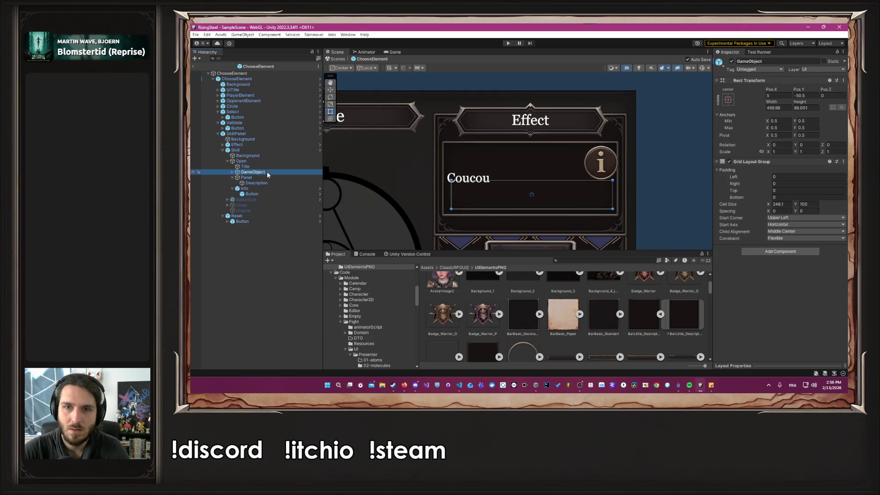
pyautogui.click(266, 177)
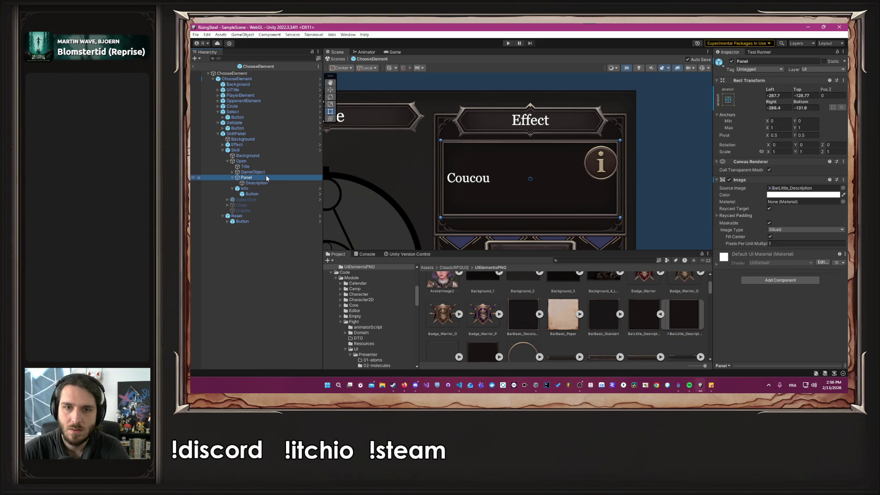
pyautogui.click(731, 62)
pyautogui.click(731, 62)
pyautogui.click(731, 62)
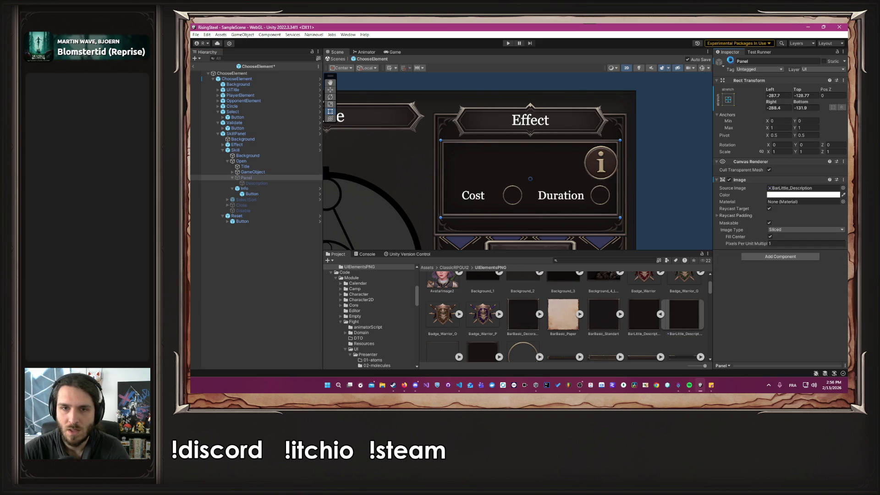
# Step: Nudge the Info icon left to Pos X 212.54 and save the scene
pyautogui.click(266, 189)
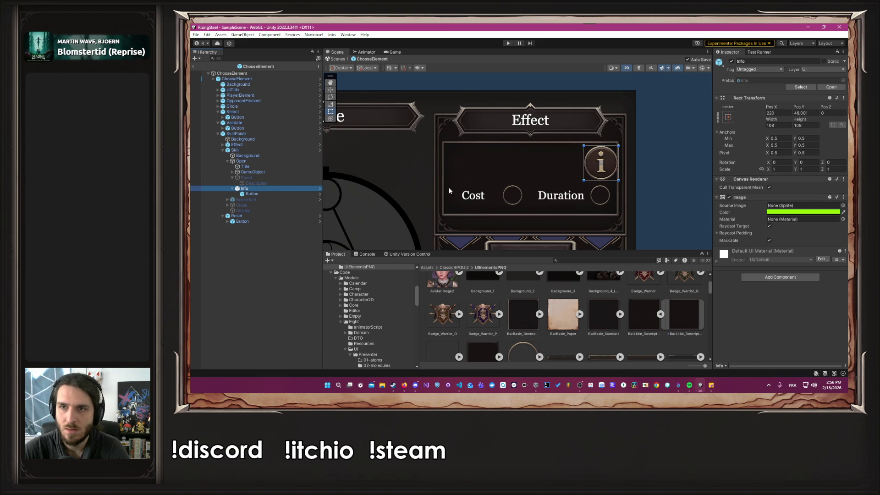
pyautogui.moveTo(594, 164); pyautogui.dragTo(591, 164)
pyautogui.hotkey('ctrl', 's')
# Step: Open the Skill prefab in Prefab Mode in context
pyautogui.click(670, 163)
pyautogui.scroll(-3, 382, 318)
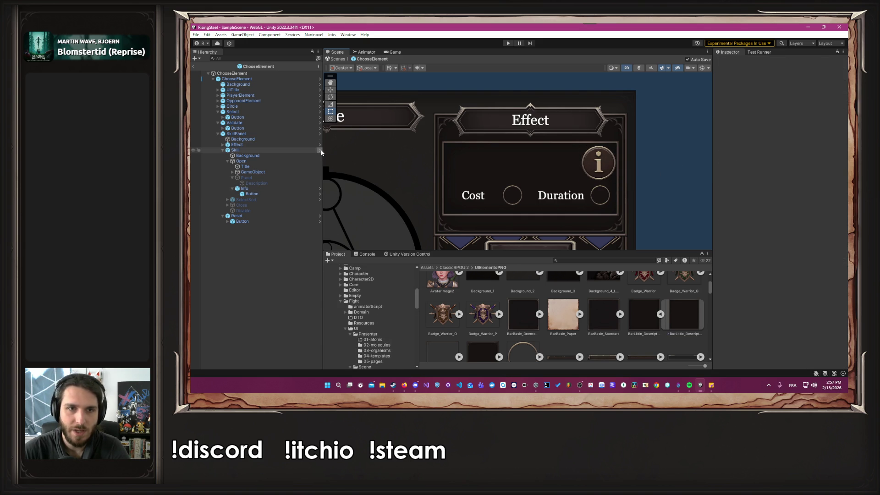
pyautogui.click(320, 151)
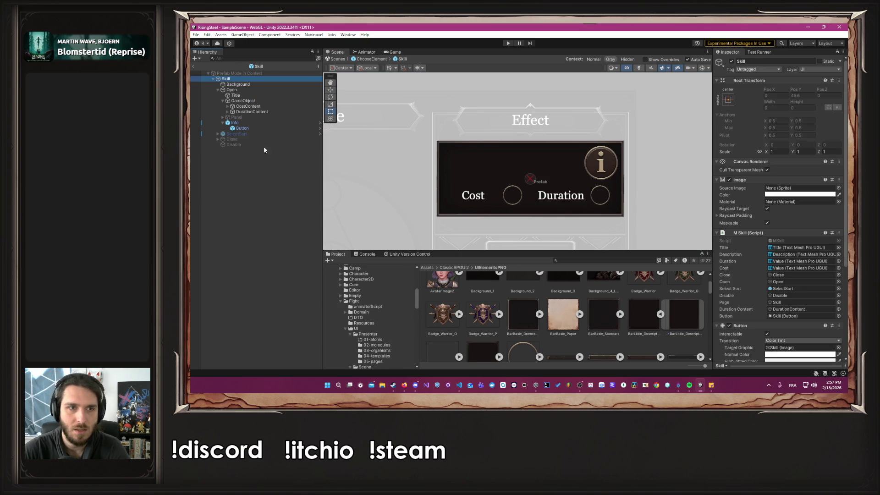
pyautogui.click(237, 118)
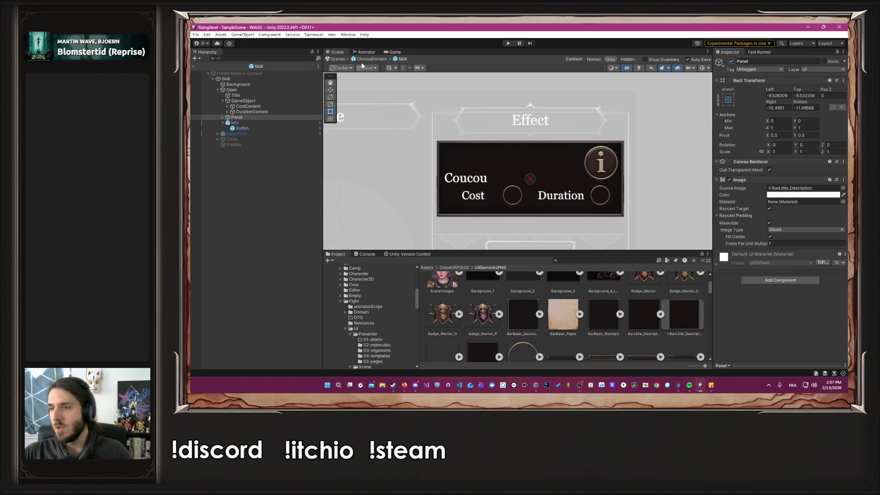
pyautogui.scroll(-5, 376, 311)
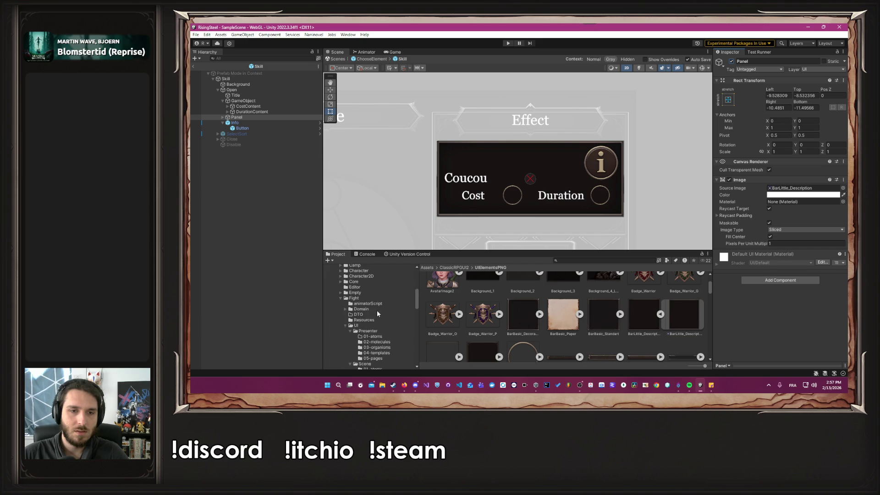
pyautogui.scroll(-10, 378, 318)
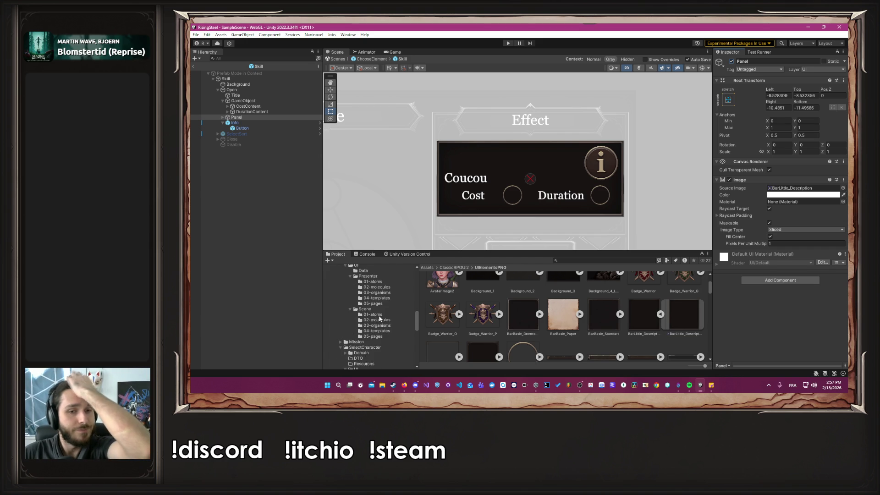
pyautogui.scroll(5, 378, 319)
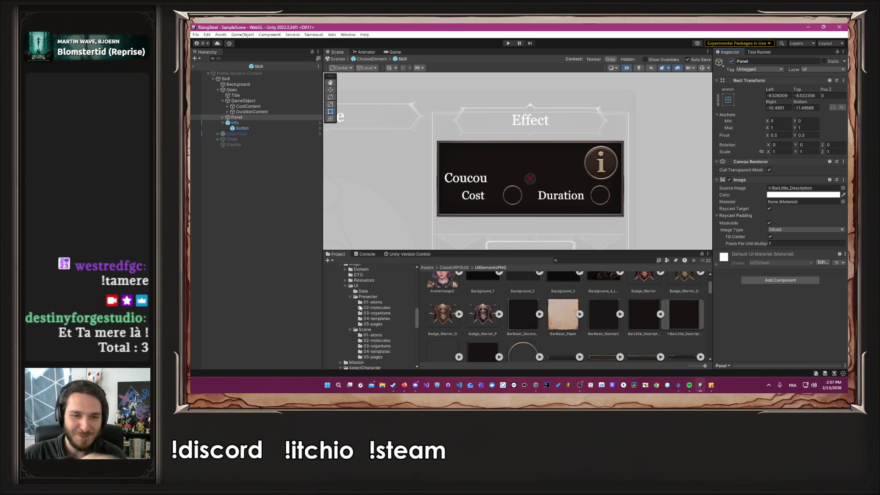
pyautogui.scroll(2, 360, 307)
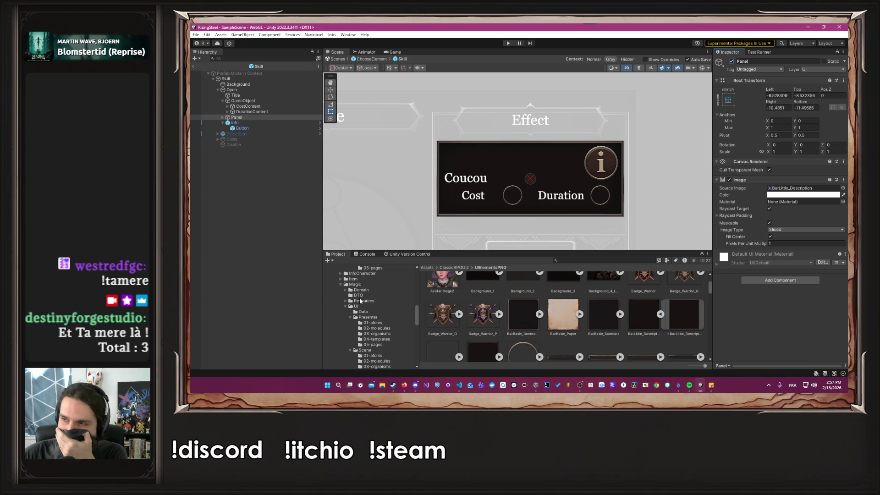
pyautogui.scroll(2, 361, 301)
pyautogui.scroll(2, 378, 309)
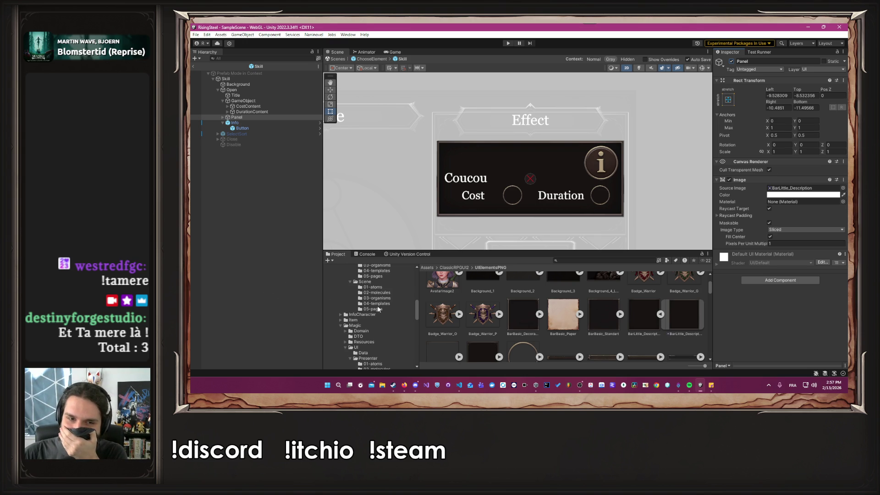
pyautogui.click(373, 314)
# Step: Browse to InfoCharacter/UI/Scene/05-pages and open the CharacterEditable prefab
pyautogui.click(547, 298)
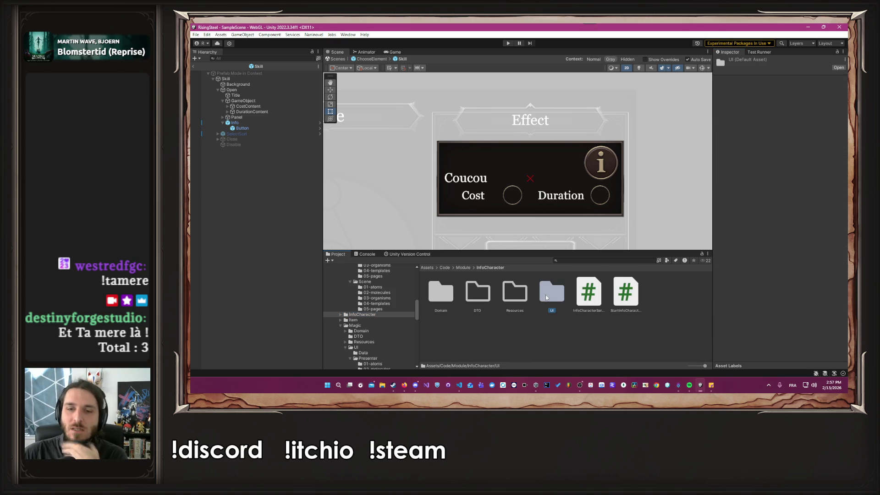
pyautogui.doubleClick(546, 297)
pyautogui.doubleClick(477, 295)
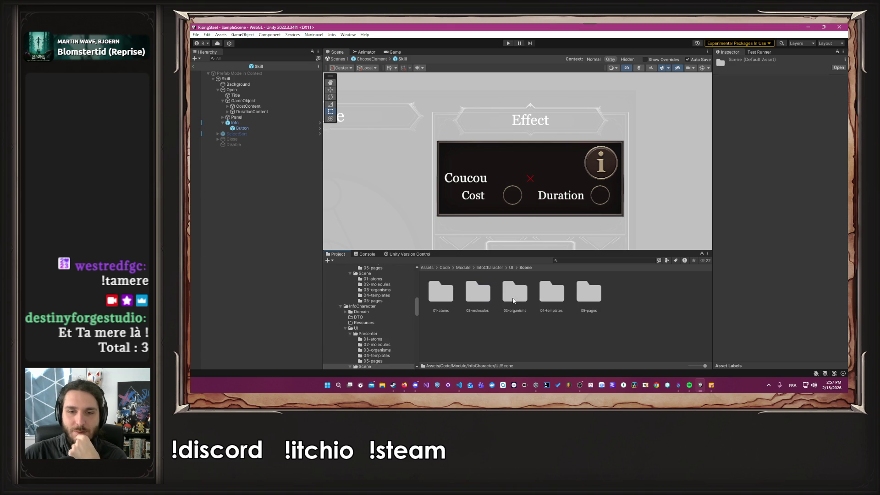
pyautogui.doubleClick(588, 296)
pyautogui.doubleClick(440, 293)
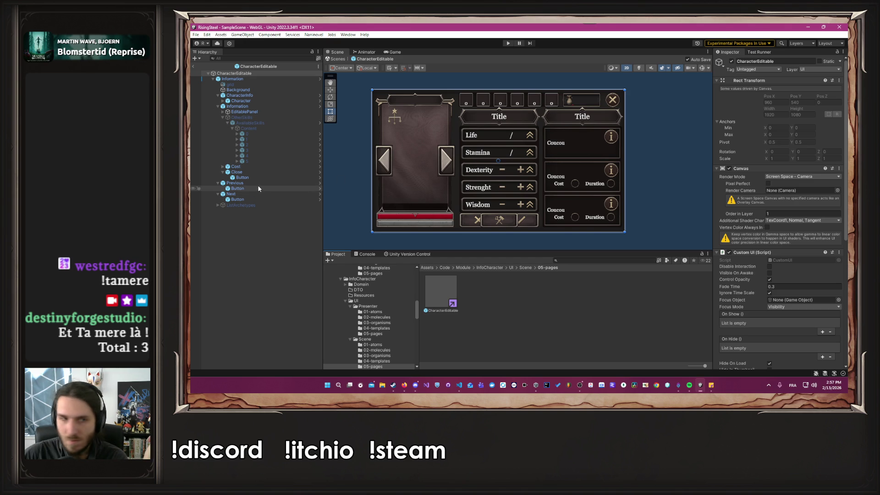
# Step: Expand the CharacterEditable hierarchy through Information, EditablePanel, BodyPanel and Panel
pyautogui.click(219, 106)
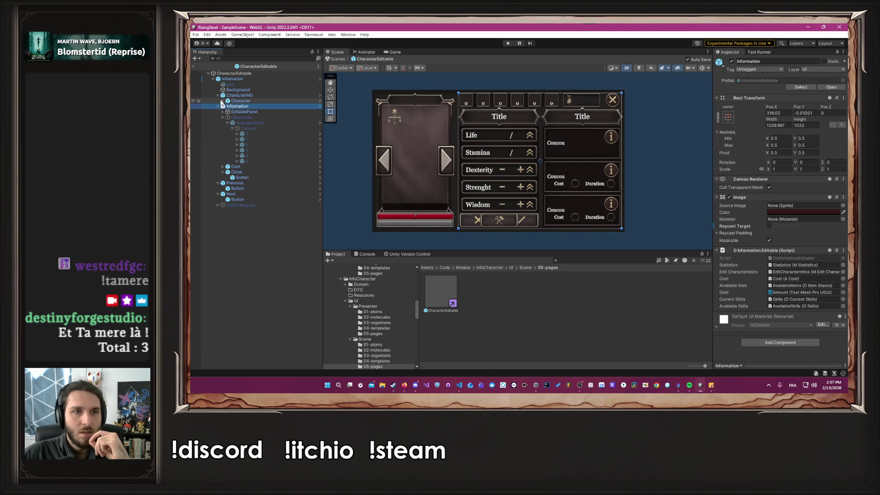
pyautogui.click(222, 101)
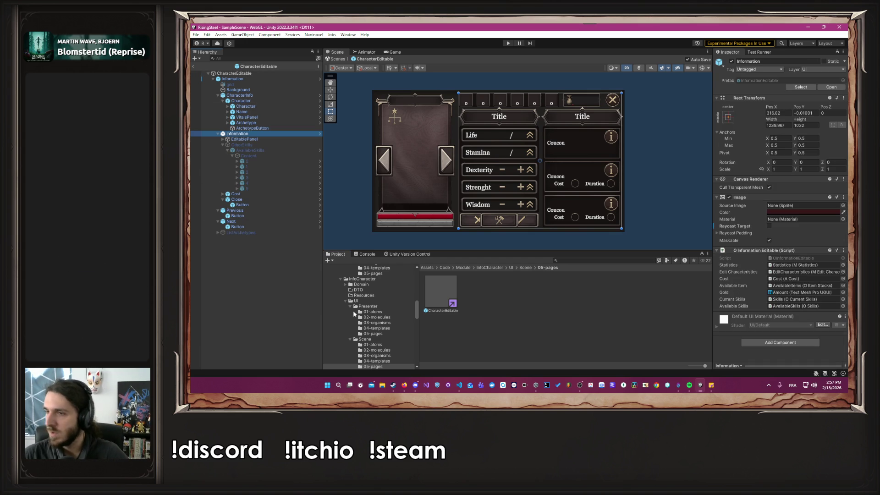
pyautogui.click(403, 385)
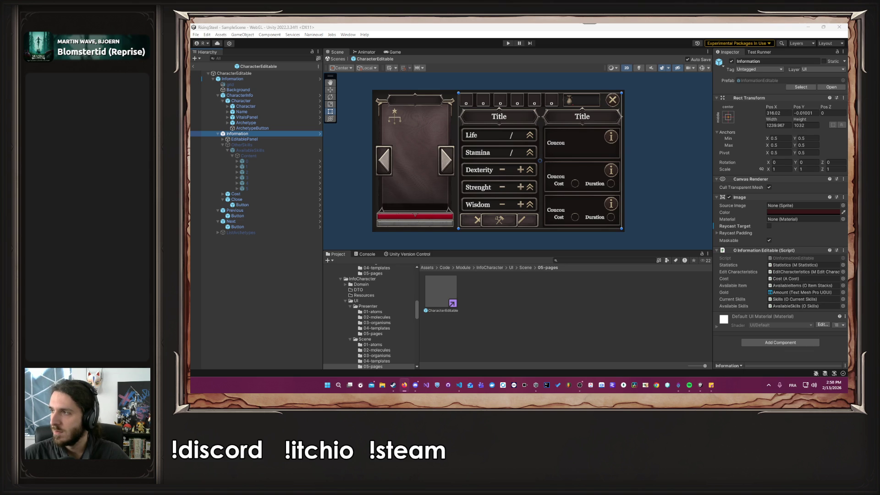
pyautogui.click(403, 385)
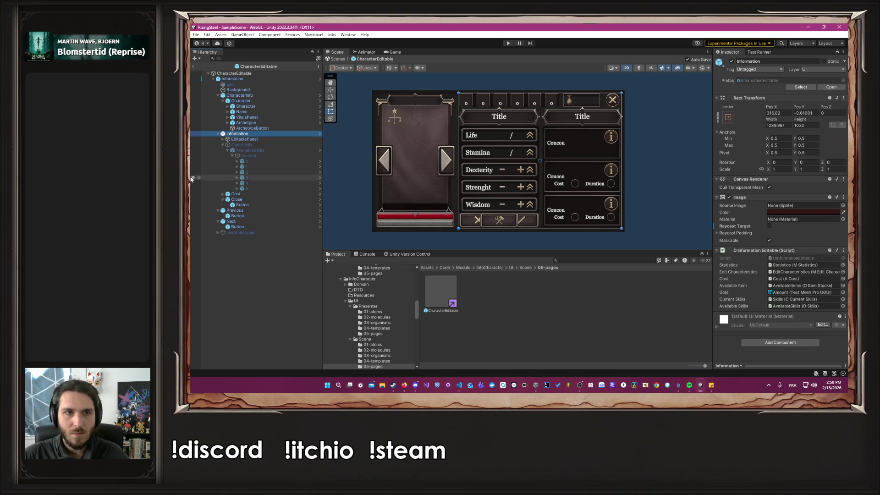
pyautogui.click(223, 139)
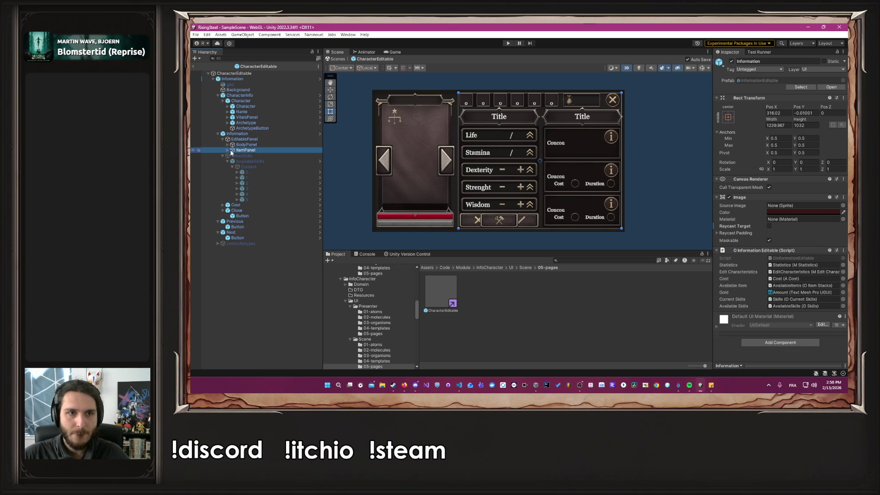
pyautogui.click(237, 150)
pyautogui.click(236, 145)
pyautogui.click(227, 145)
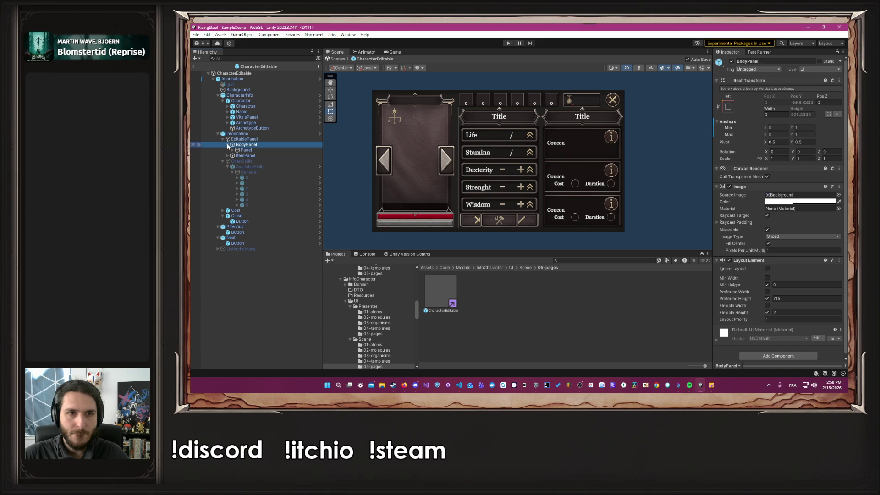
pyautogui.click(232, 150)
pyautogui.click(237, 156)
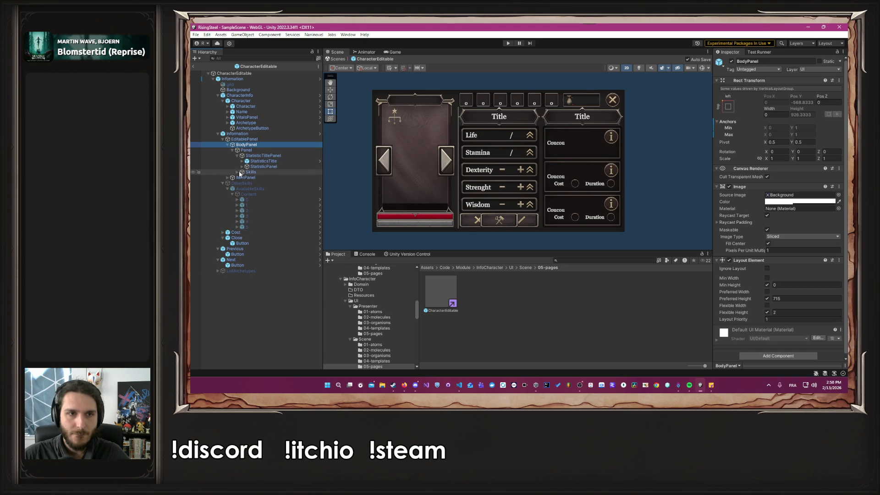
# Step: Expand Skills, SkillPanel, Content and skill 0, then inspect its Open object and description Panel
pyautogui.click(238, 172)
pyautogui.click(236, 172)
pyautogui.click(242, 177)
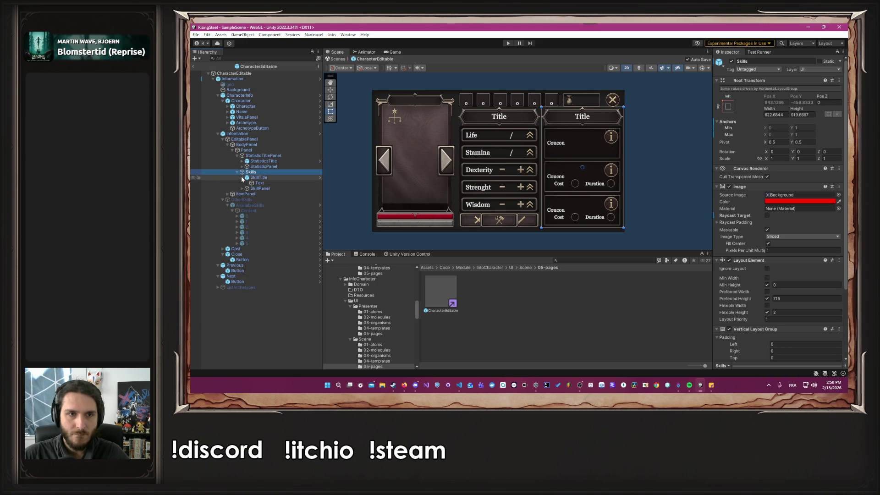
pyautogui.click(242, 188)
pyautogui.click(246, 195)
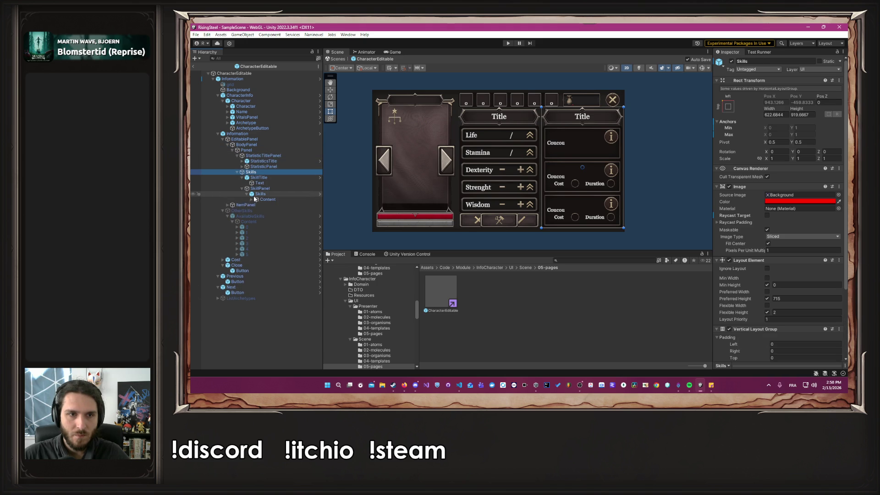
pyautogui.click(251, 199)
pyautogui.click(256, 206)
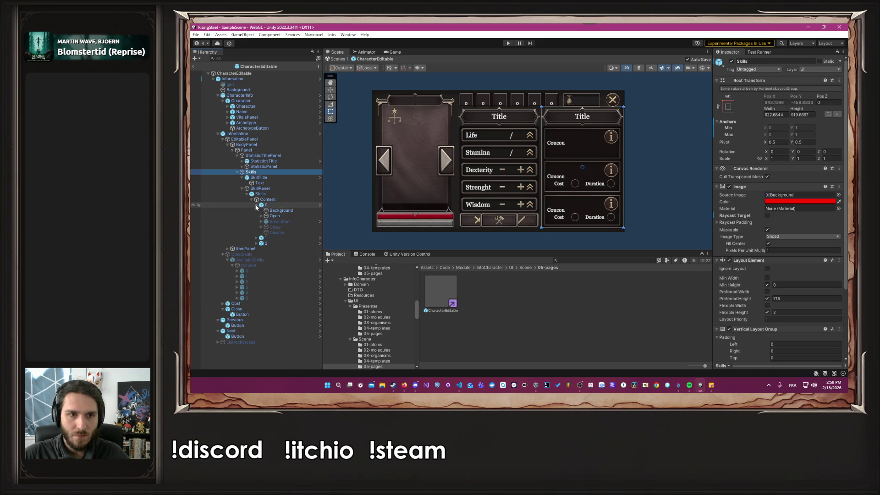
pyautogui.click(280, 217)
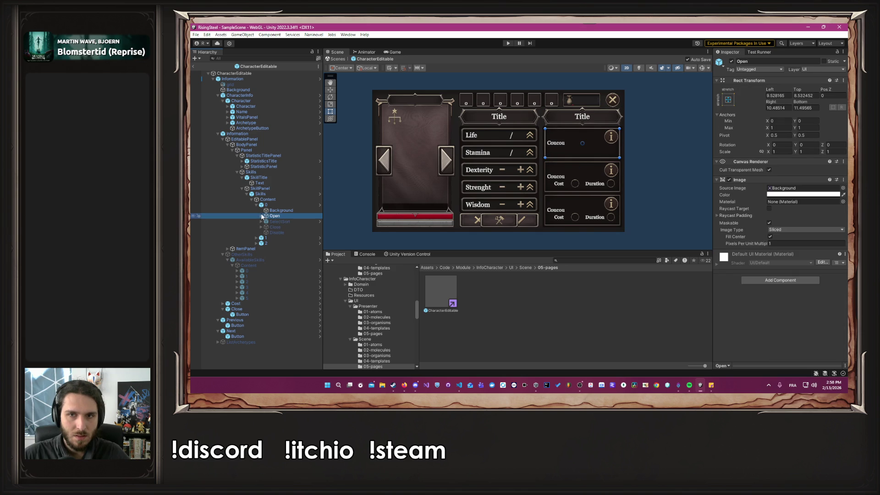
pyautogui.click(260, 216)
pyautogui.click(281, 233)
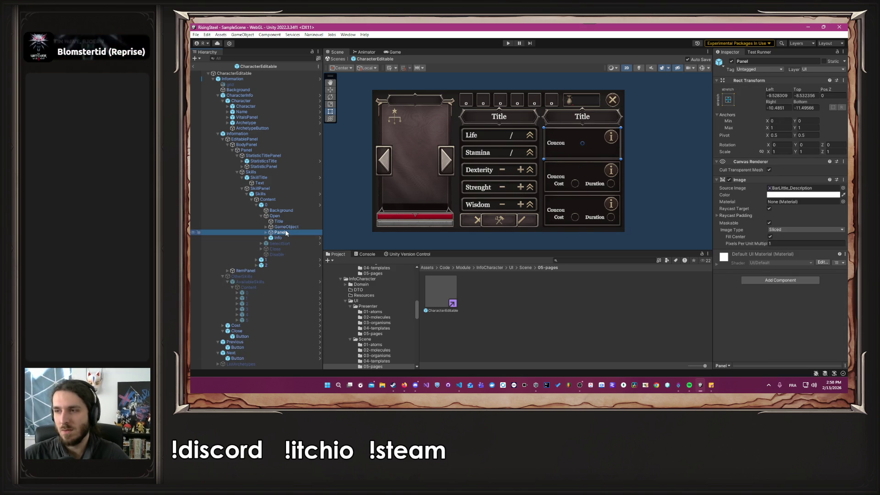
pyautogui.click(257, 259)
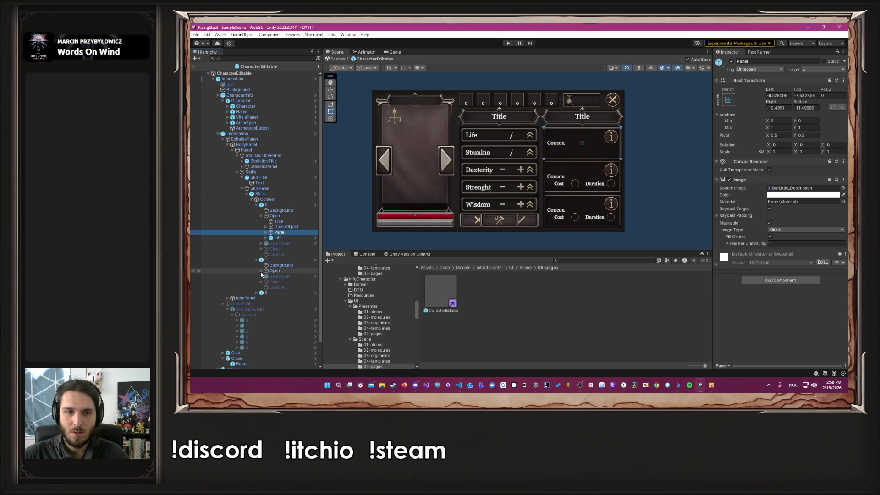
pyautogui.click(261, 271)
pyautogui.click(283, 288)
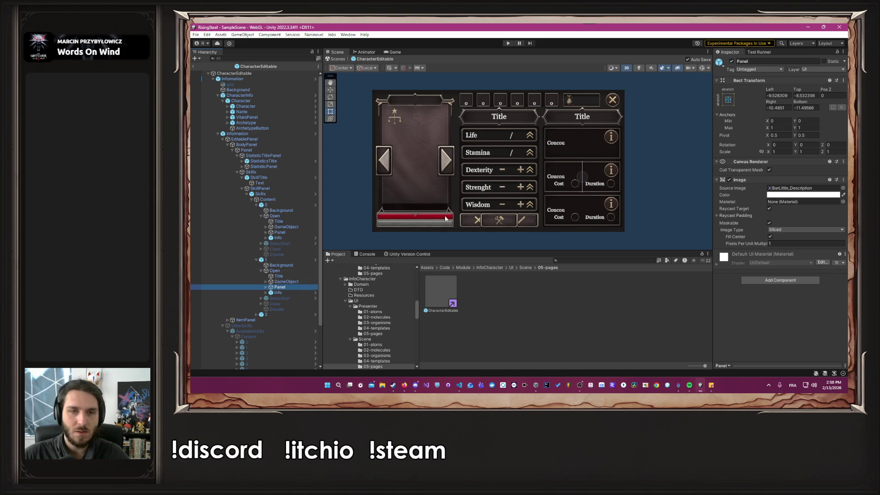
pyautogui.moveTo(773, 102)
pyautogui.mouseDown()
pyautogui.moveTo(264, 104)
pyautogui.moveTo(521, 96)
pyautogui.moveTo(476, 95)
pyautogui.mouseUp()
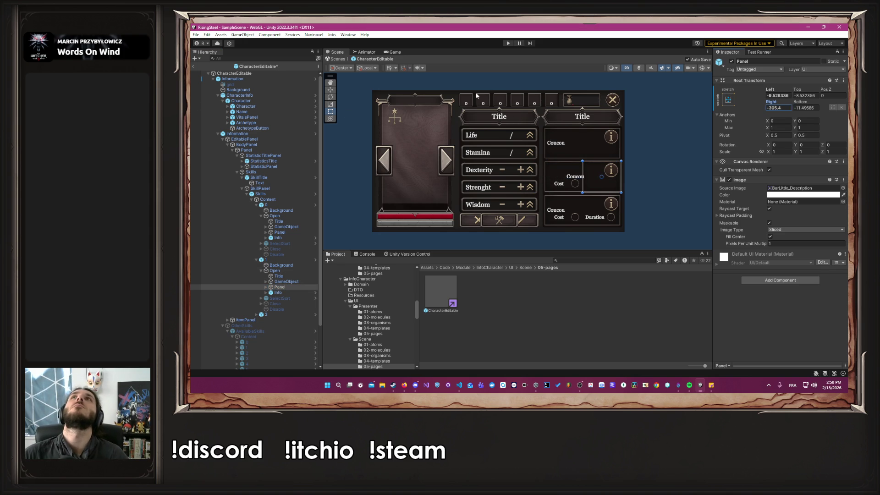
pyautogui.hotkey('ctrl', 's')
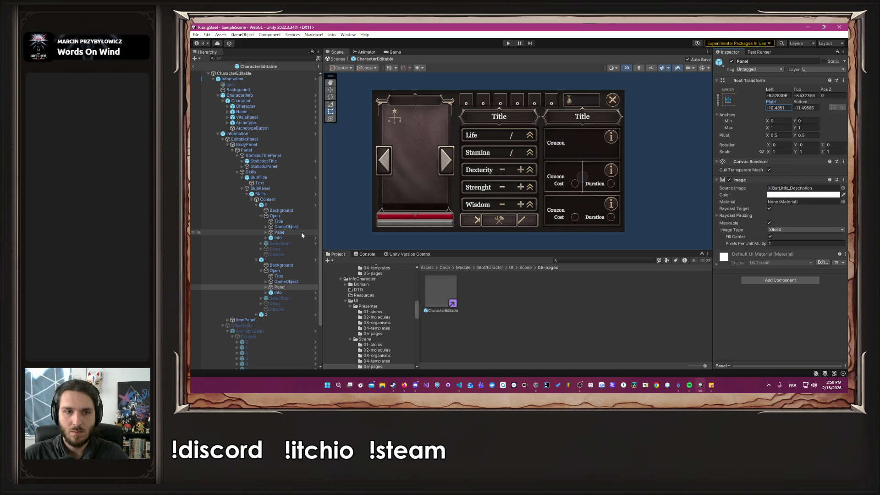
pyautogui.click(315, 205)
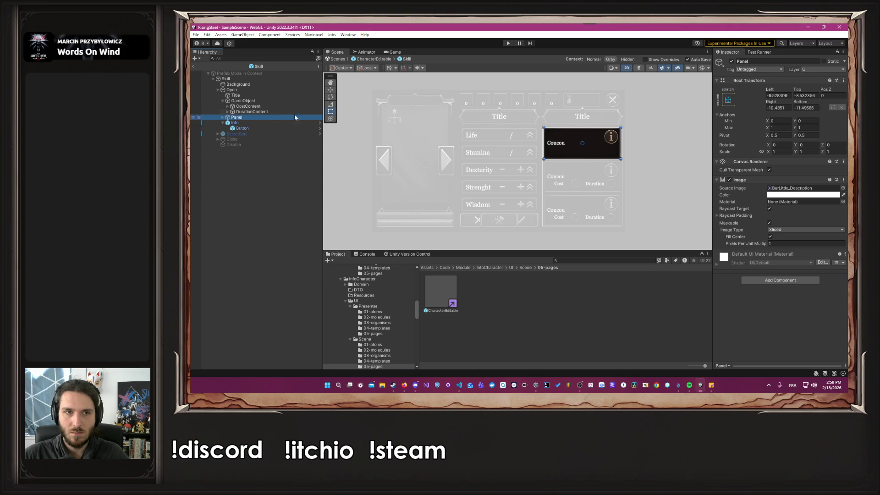
# Step: Return to CharacterEditable, ping the Skill prefab and open it on its own from 02-molecules
pyautogui.scroll(5, 651, 138)
pyautogui.click(612, 141)
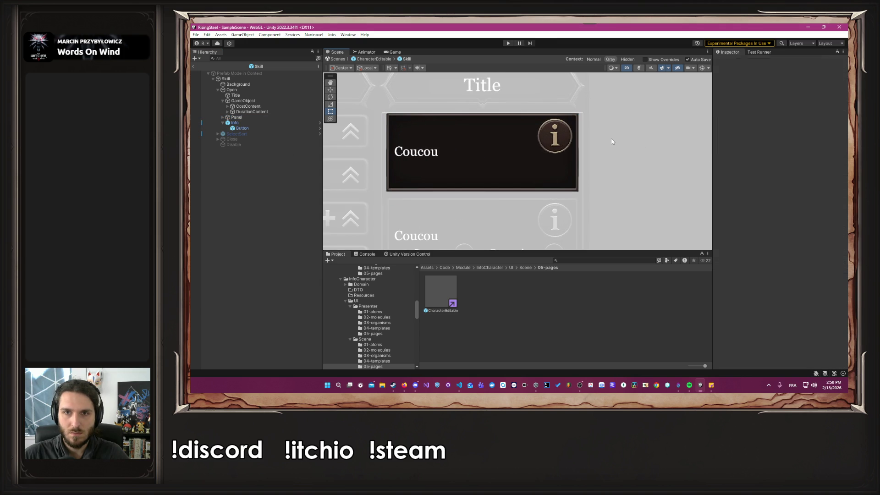
pyautogui.click(383, 59)
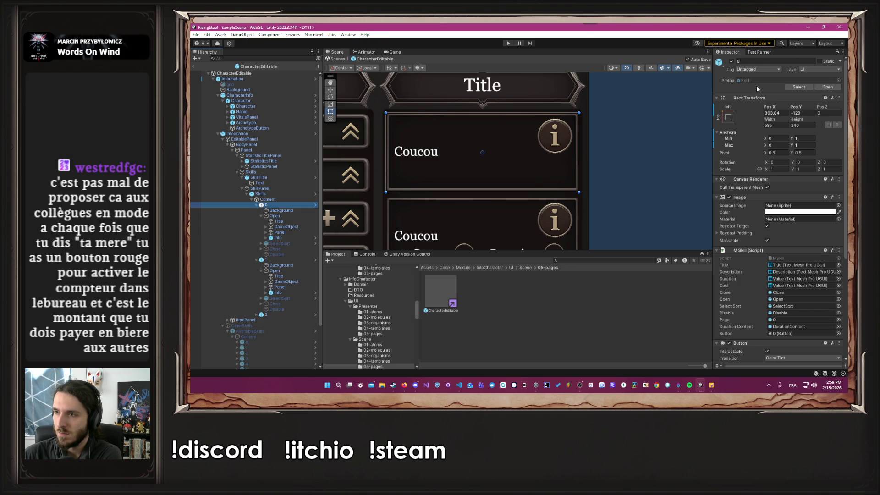
pyautogui.click(766, 81)
pyautogui.doubleClick(438, 284)
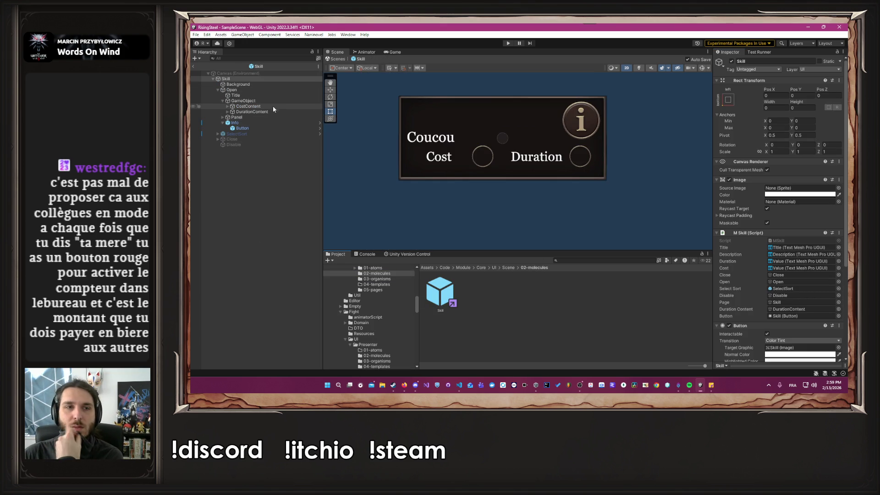
pyautogui.click(259, 117)
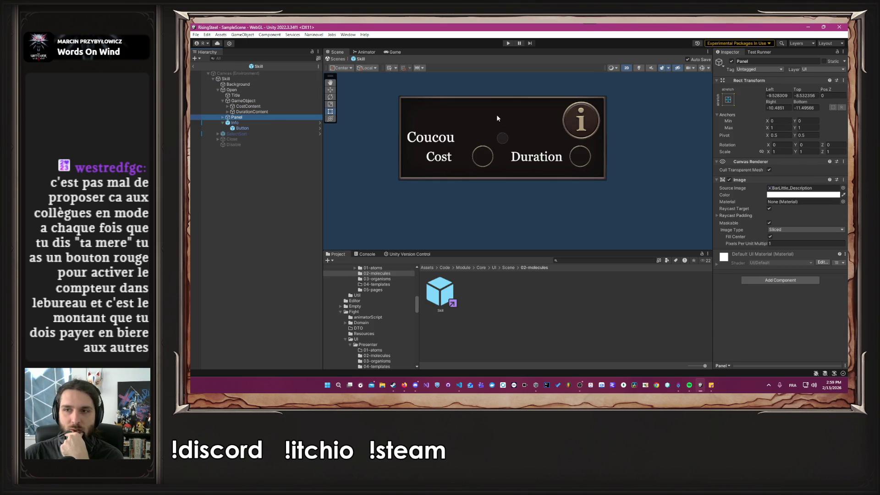
# Step: Anchor the description Panel to its parent's centre with X and Y position 0
pyautogui.click(727, 100)
pyautogui.click(766, 168)
pyautogui.click(770, 108)
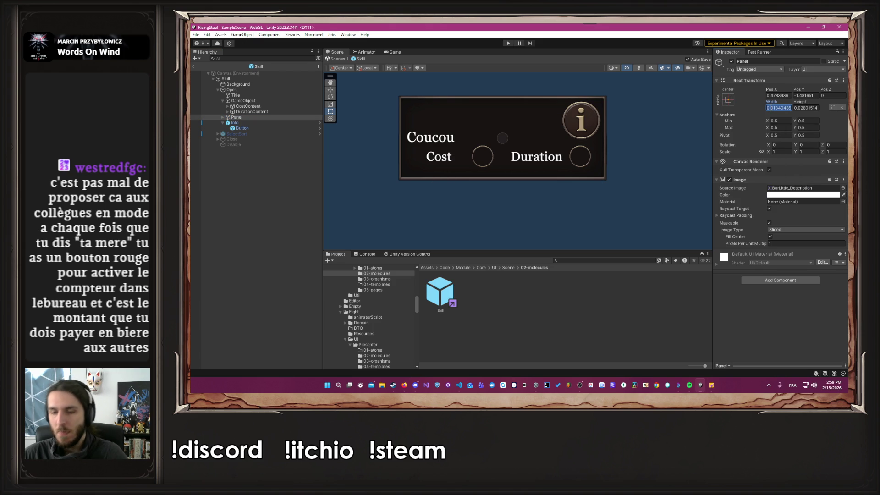
pyautogui.write('0')
pyautogui.click(779, 95)
pyautogui.write('0')
pyautogui.click(806, 95)
pyautogui.write('0')
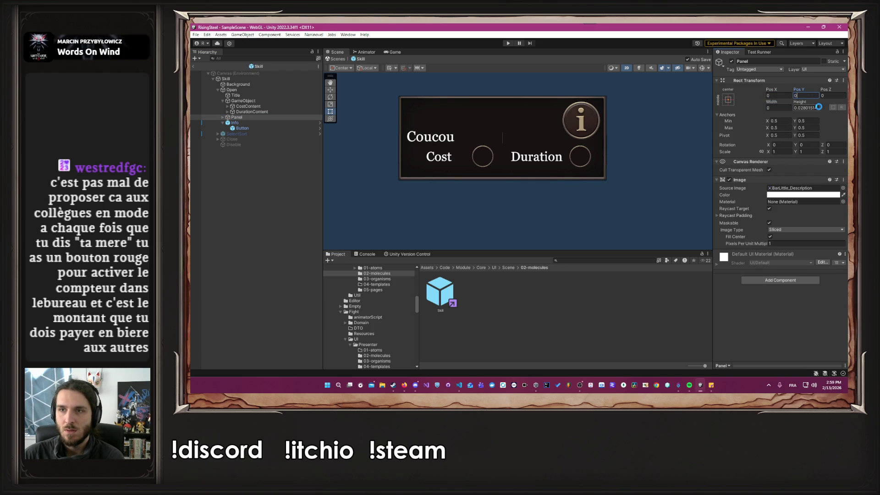
pyautogui.click(810, 109)
pyautogui.write('0')
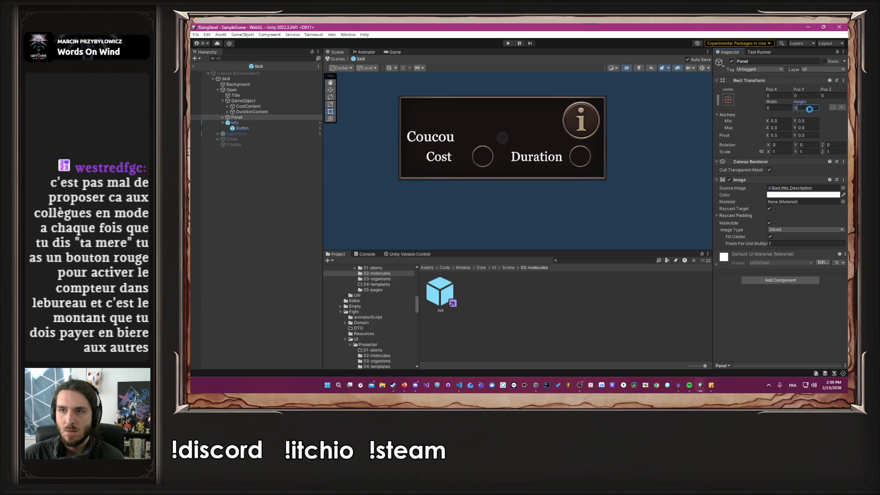
pyautogui.press('Escape')
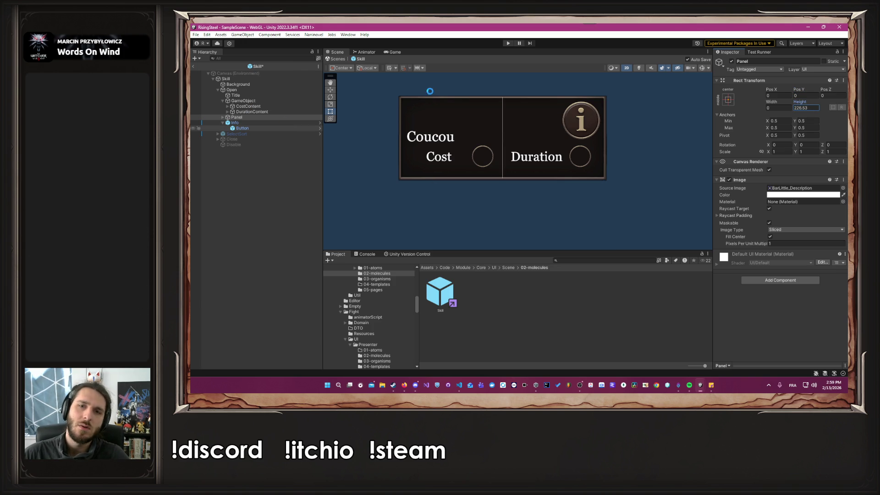
# Step: Scrub the Panel's width up from zero and make it slightly taller
pyautogui.scroll(5, 519, 86)
pyautogui.moveTo(771, 102)
pyautogui.mouseDown()
pyautogui.moveTo(816, 106)
pyautogui.moveTo(463, 132)
pyautogui.moveTo(474, 129)
pyautogui.mouseUp()
pyautogui.moveTo(799, 102); pyautogui.dragTo(814, 105)
pyautogui.moveTo(246, 104); pyautogui.dragTo(255, 104)
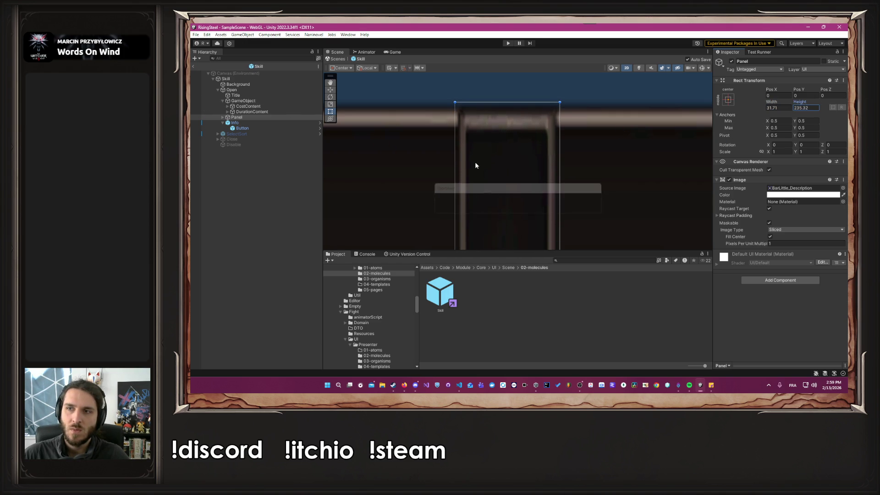
pyautogui.scroll(-10, 475, 161)
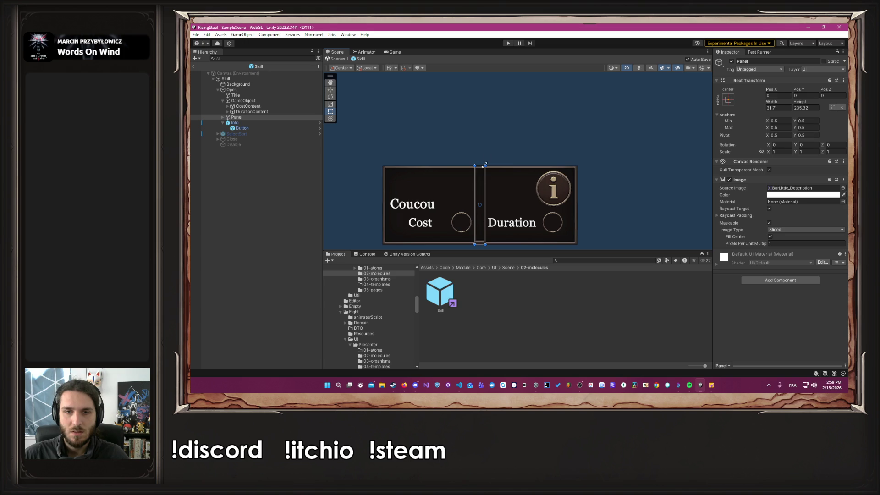
pyautogui.scroll(5, 484, 152)
pyautogui.scroll(2, 509, 197)
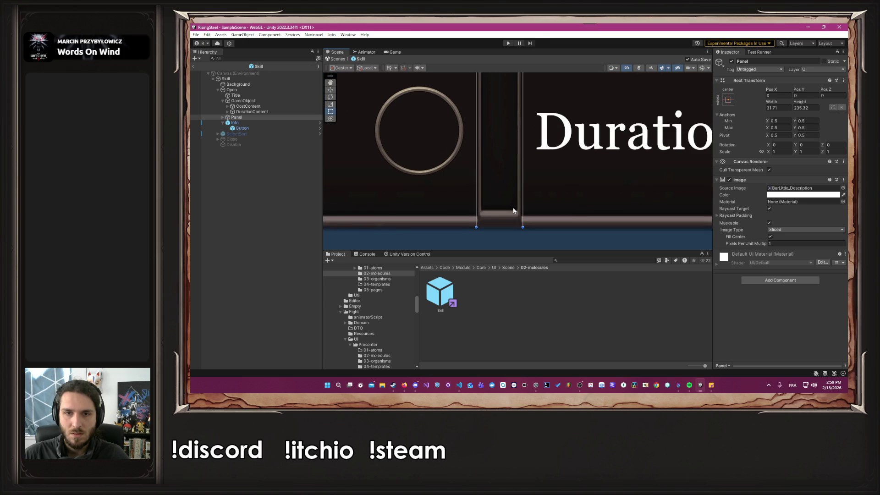
pyautogui.scroll(6, 510, 207)
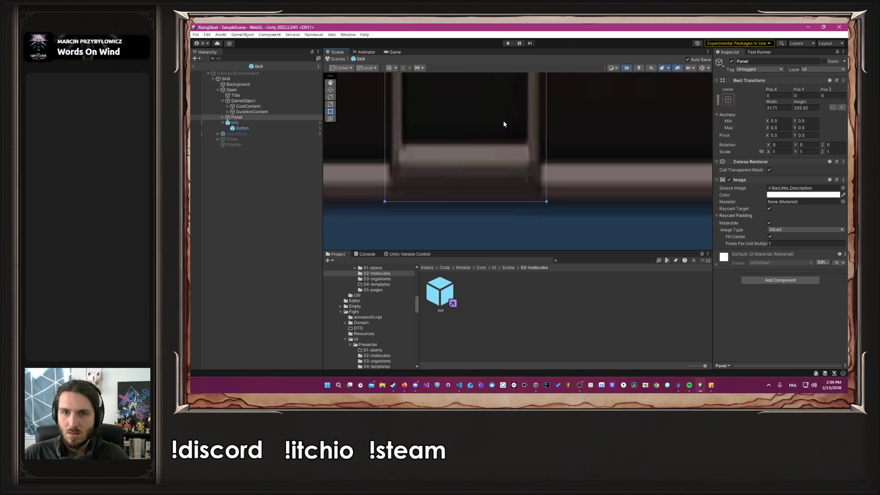
pyautogui.moveTo(801, 103); pyautogui.dragTo(805, 103)
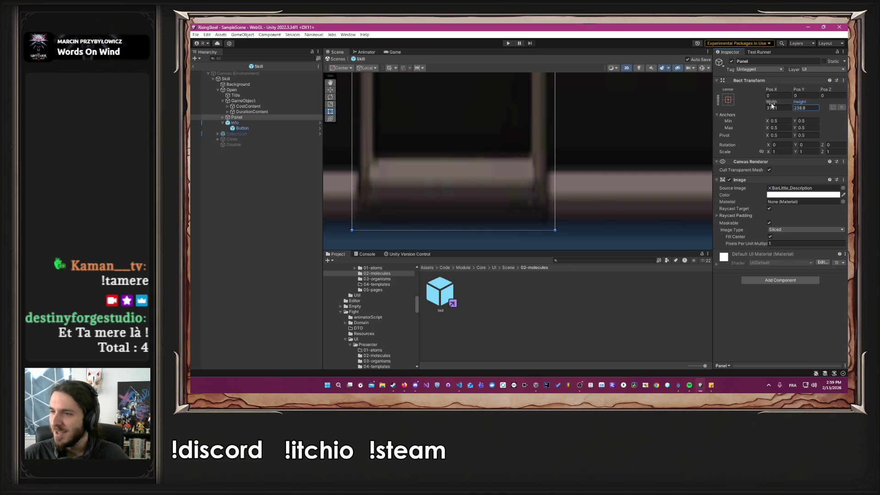
pyautogui.scroll(-10, 642, 138)
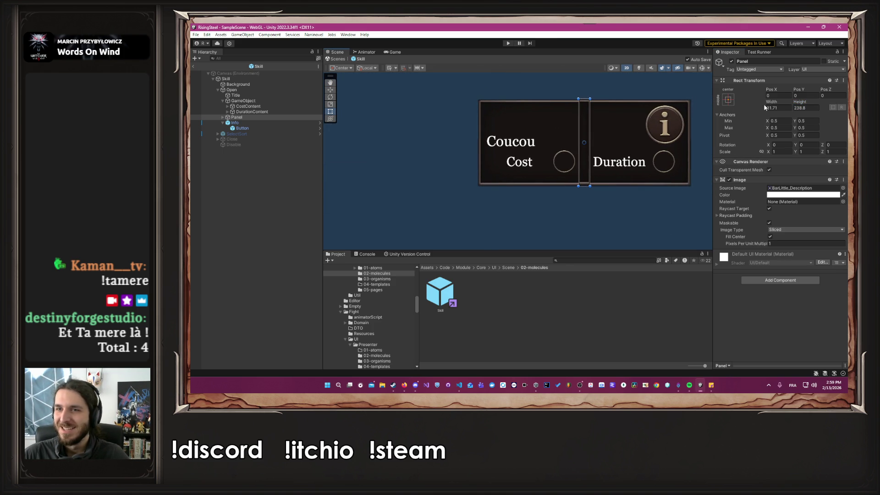
# Step: Fine-tune the Panel to 585.4 wide by 243.6 tall and frame it in the Scene view
pyautogui.moveTo(771, 105)
pyautogui.mouseDown()
pyautogui.moveTo(870, 110)
pyautogui.moveTo(402, 124)
pyautogui.moveTo(517, 127)
pyautogui.mouseUp()
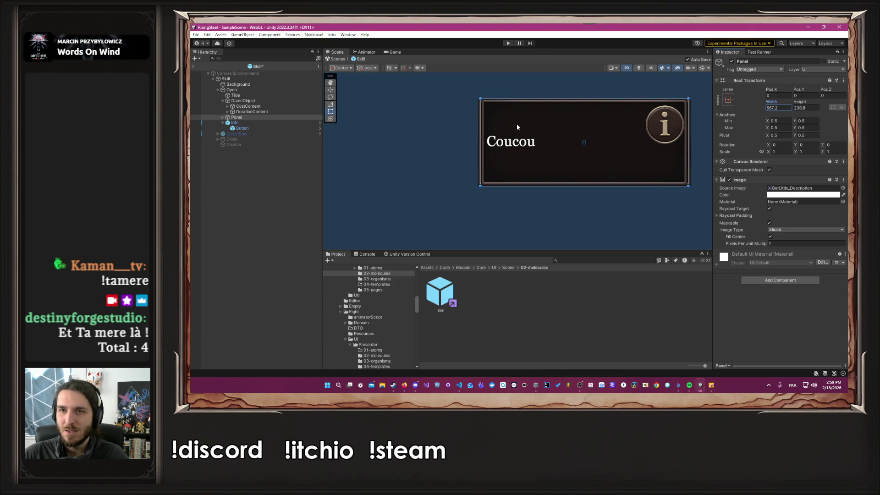
pyautogui.scroll(5, 697, 127)
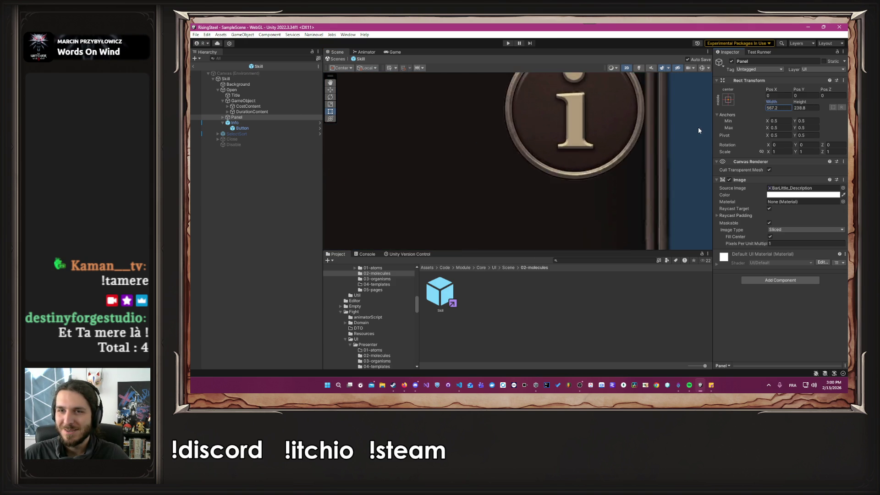
pyautogui.scroll(3, 691, 132)
pyautogui.moveTo(772, 102); pyautogui.dragTo(809, 105)
pyautogui.scroll(-5, 672, 142)
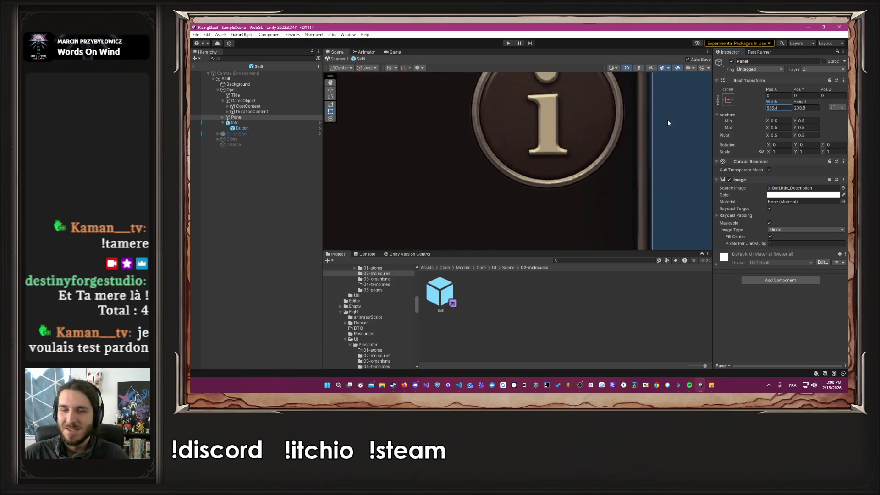
pyautogui.scroll(5, 607, 224)
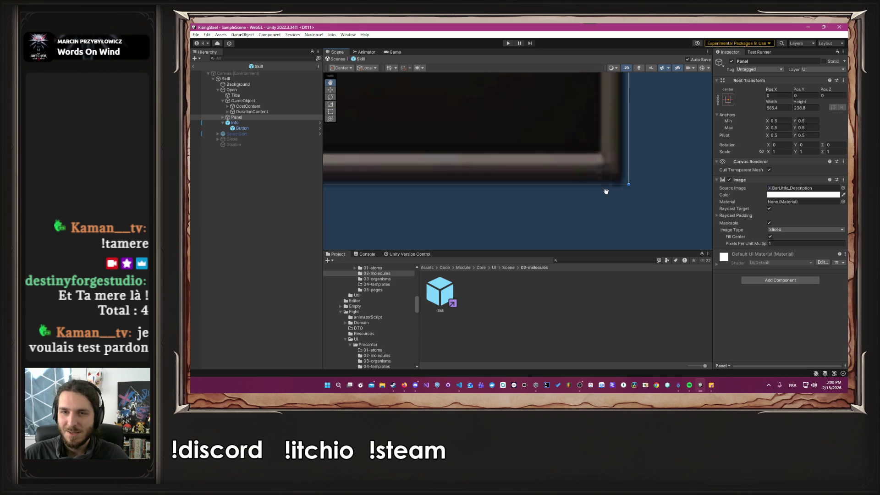
pyautogui.scroll(1, 609, 191)
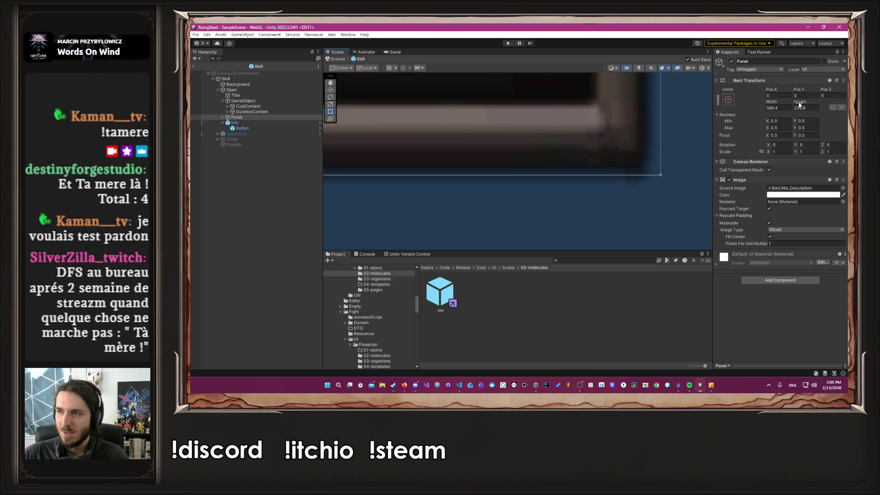
pyautogui.moveTo(799, 105); pyautogui.dragTo(792, 104)
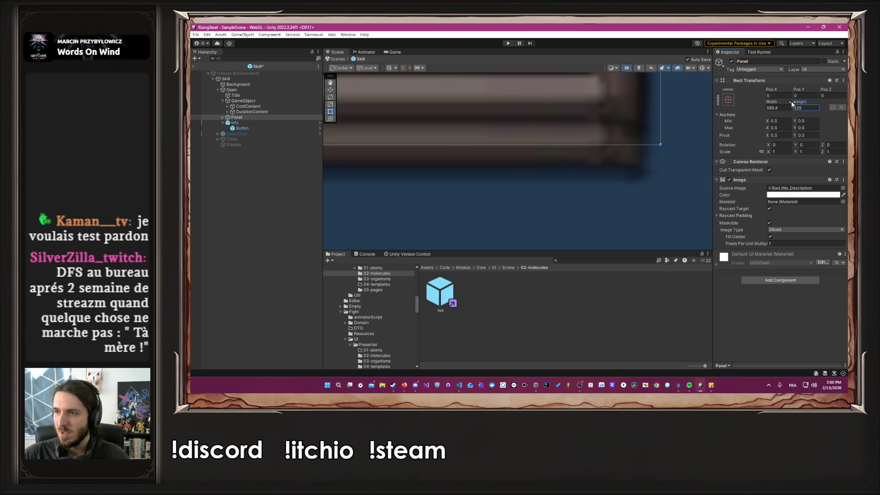
pyautogui.moveTo(791, 104); pyautogui.dragTo(803, 108)
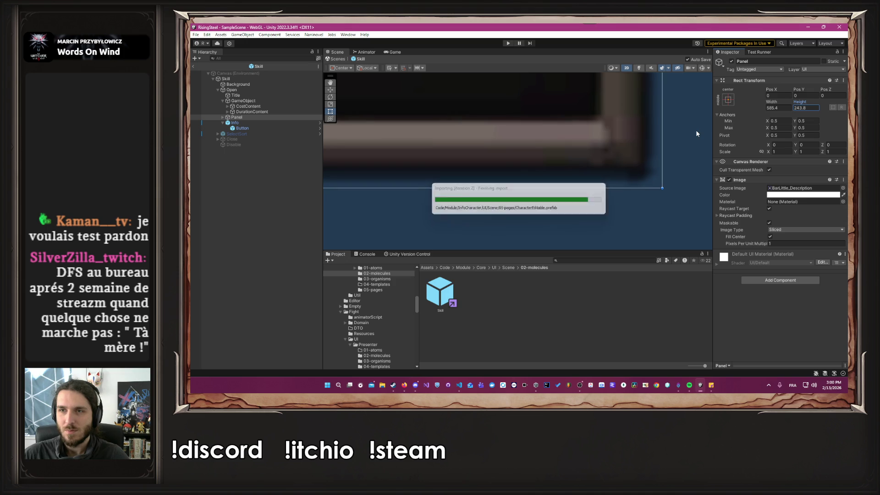
pyautogui.press('f')
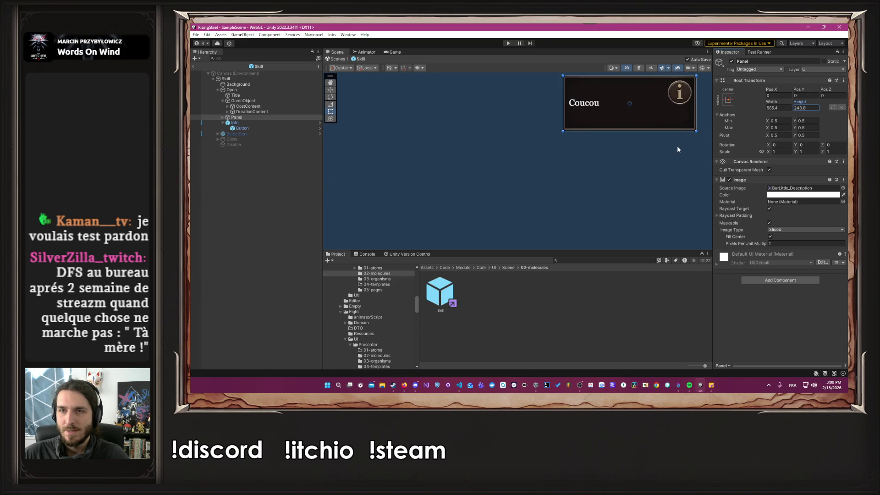
# Step: Try stretch anchors on the Panel against the frame, then put its anchors back to centred
pyautogui.click(236, 116)
pyautogui.click(727, 100)
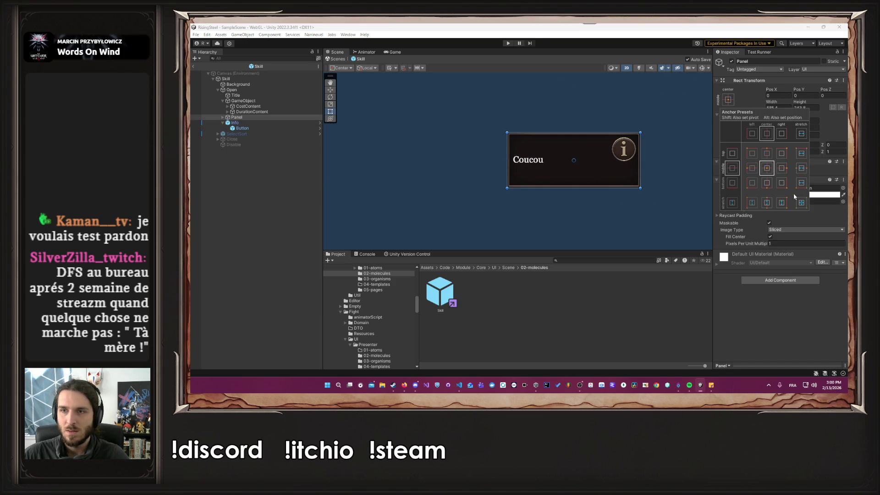
pyautogui.click(801, 202)
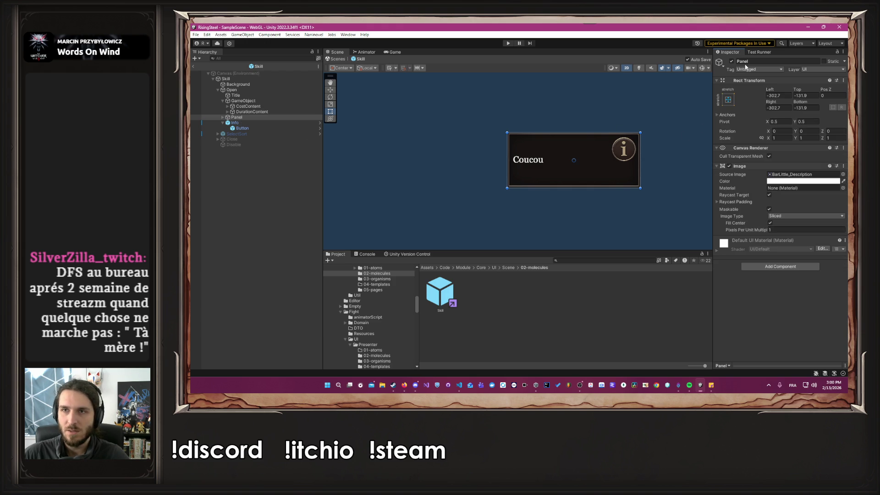
pyautogui.click(731, 61)
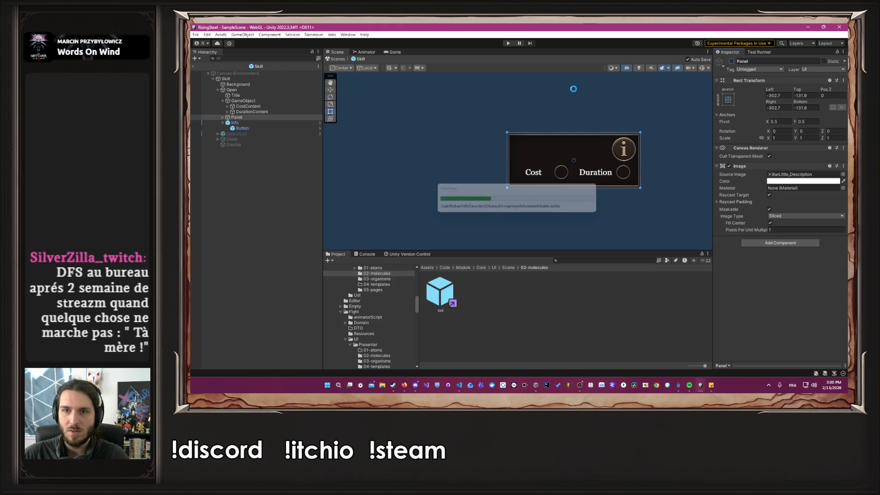
pyautogui.click(731, 61)
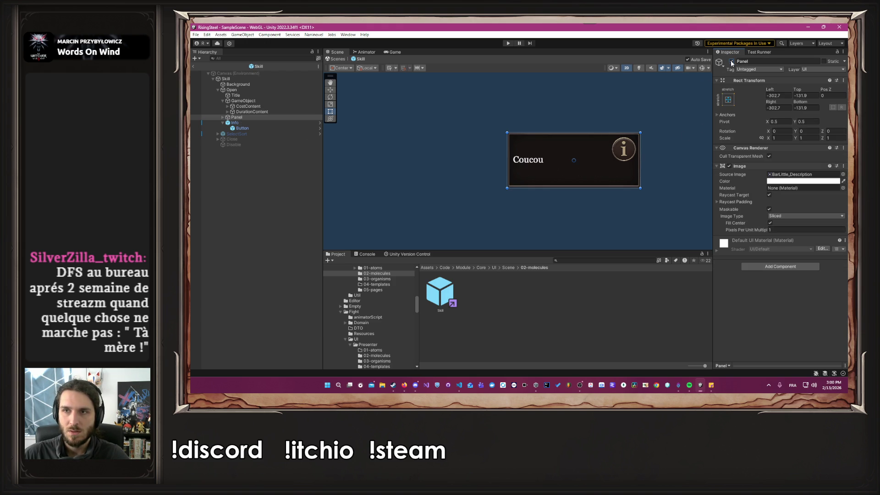
pyautogui.click(731, 61)
pyautogui.click(731, 61)
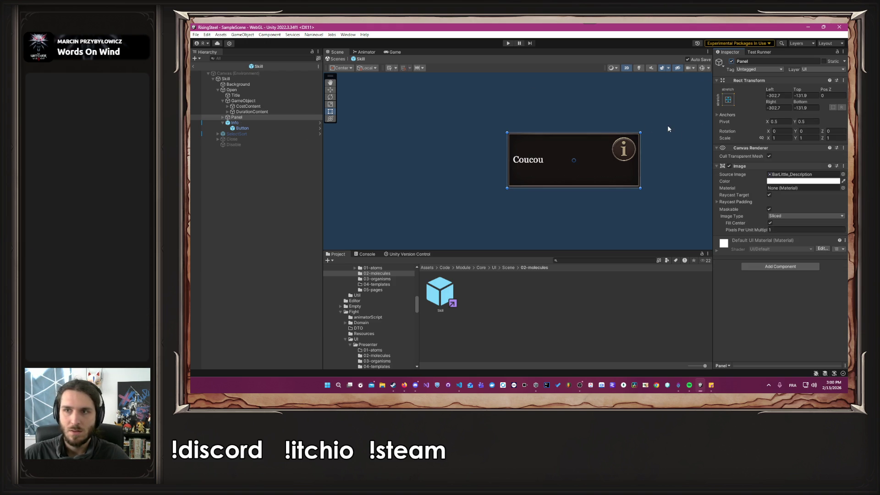
pyautogui.click(726, 104)
pyautogui.click(769, 167)
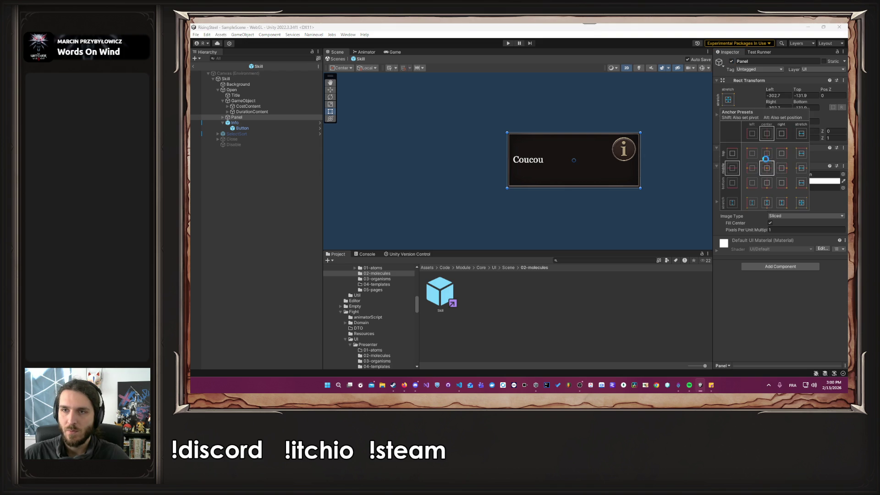
# Step: Re-anchor the Panel with the stretch-stretch preset after comparing it with the frame
pyautogui.click(731, 61)
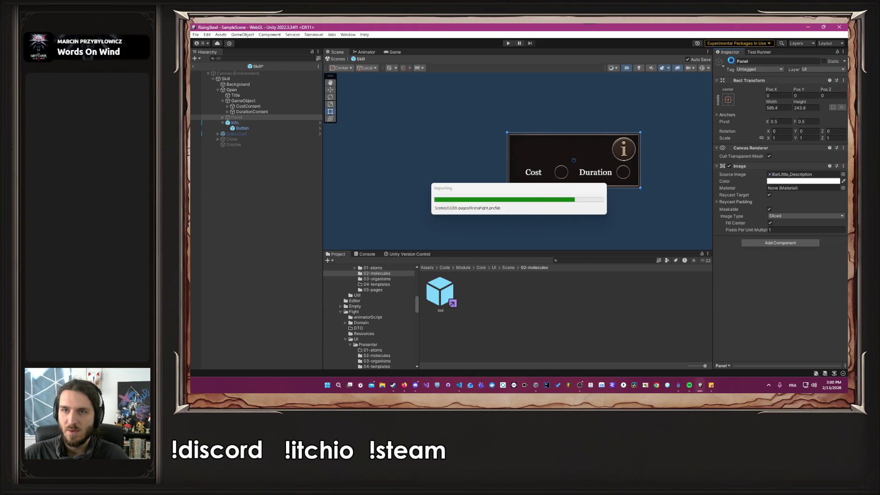
pyautogui.scroll(2, 667, 120)
pyautogui.scroll(5, 620, 136)
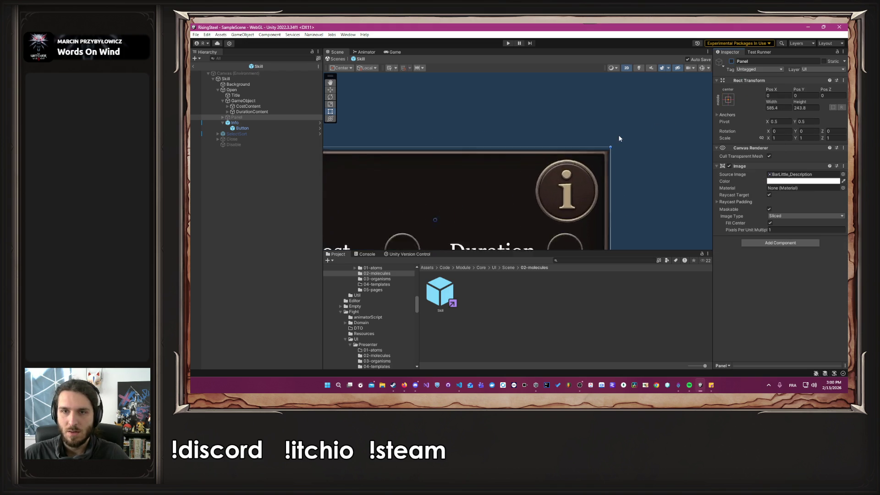
pyautogui.click(731, 61)
pyautogui.moveTo(493, 133); pyautogui.dragTo(576, 106)
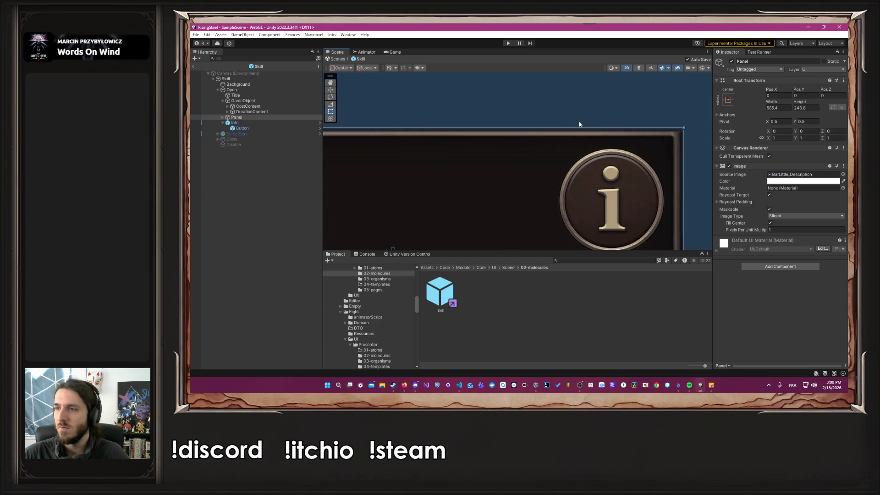
pyautogui.click(728, 100)
pyautogui.click(801, 202)
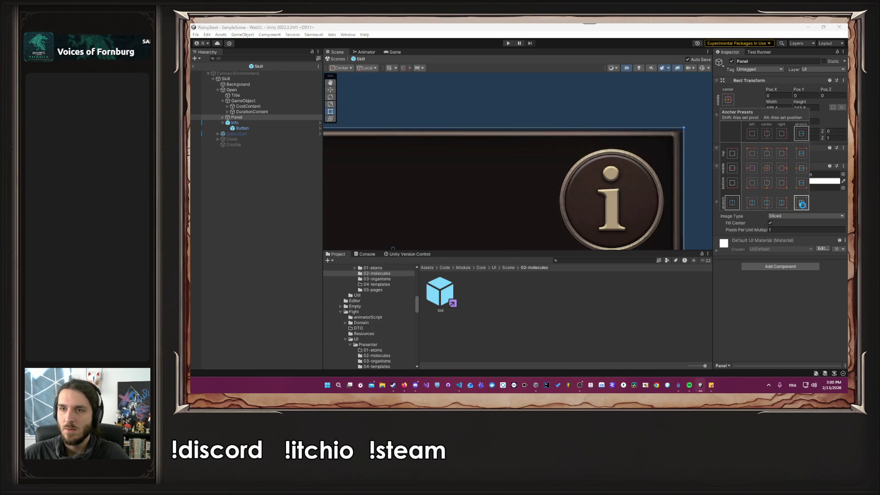
pyautogui.click(732, 65)
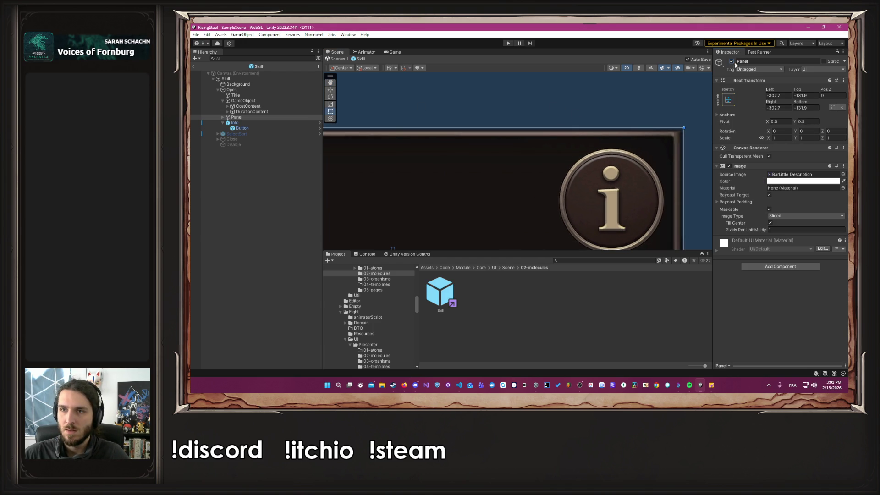
# Step: Set the Panel's Top offset to -128.7
pyautogui.moveTo(798, 92); pyautogui.dragTo(732, 117)
pyautogui.scroll(6, 690, 131)
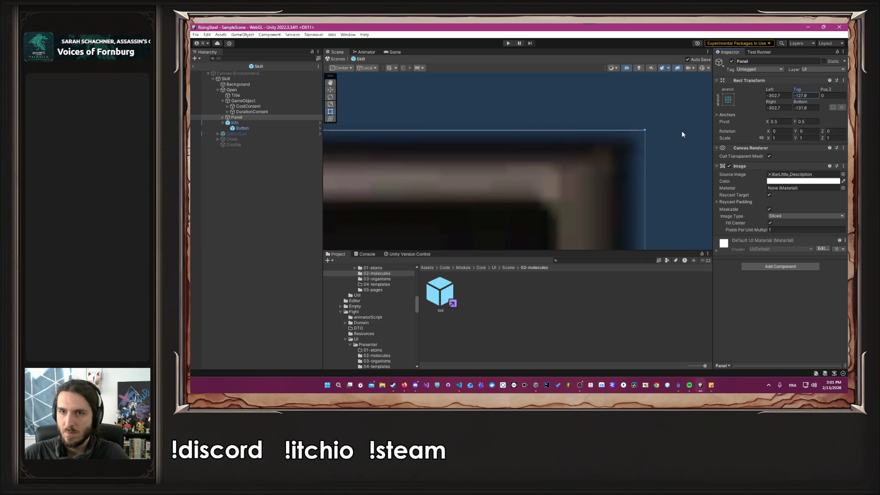
pyautogui.moveTo(799, 95); pyautogui.dragTo(794, 93)
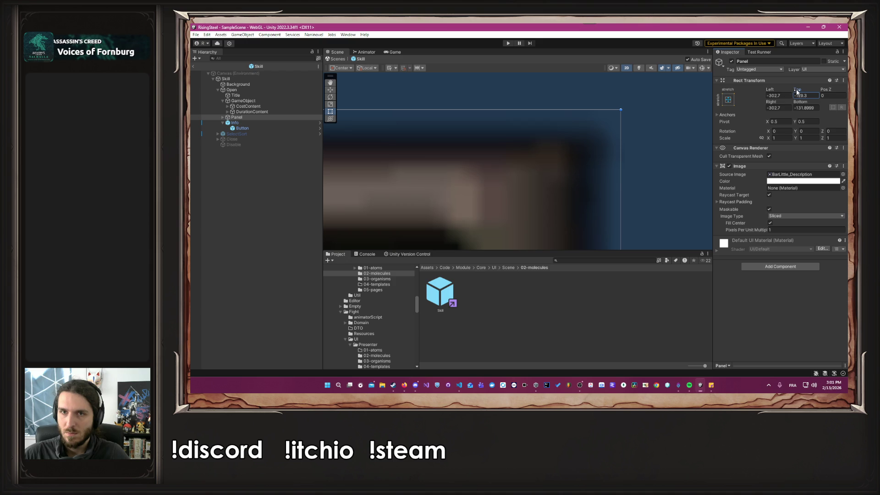
pyautogui.moveTo(797, 91); pyautogui.dragTo(799, 92)
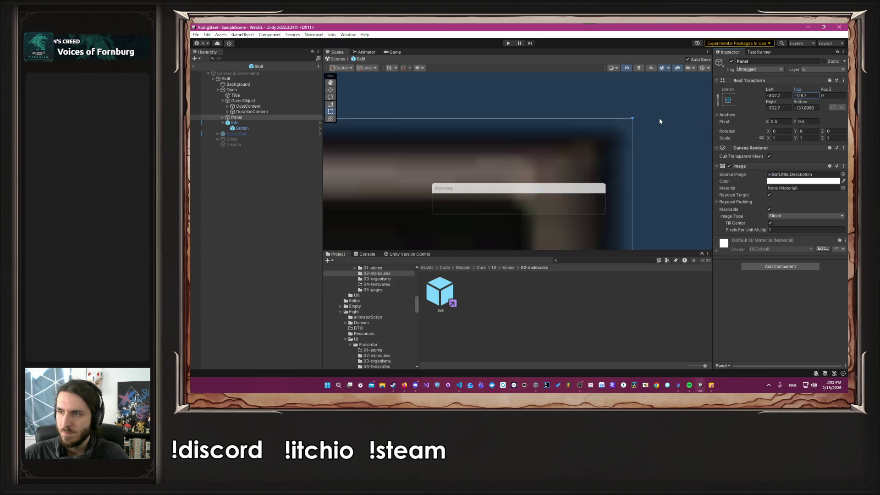
pyautogui.scroll(-5, 659, 118)
# Step: Toggle the Panel repeatedly to check alignment, leaving it disabled so Cost and Duration show
pyautogui.click(731, 62)
pyautogui.click(732, 61)
pyautogui.click(732, 61)
pyautogui.click(732, 61)
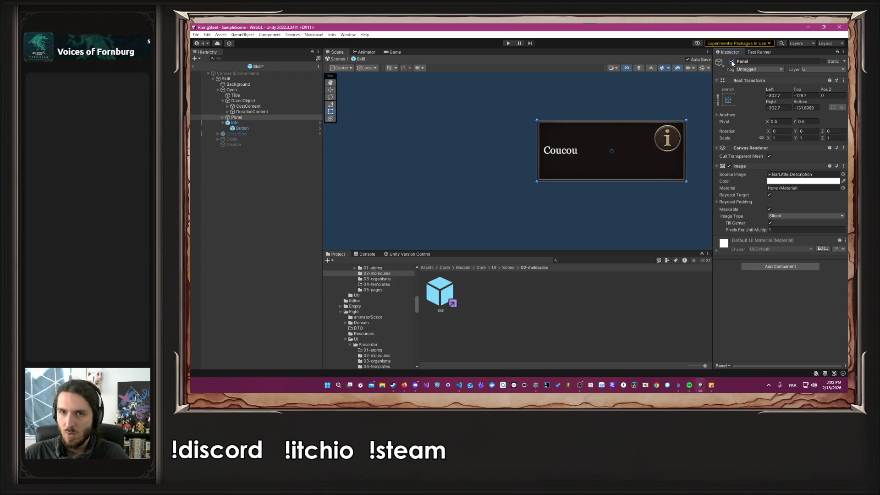
pyautogui.click(732, 62)
pyautogui.click(731, 61)
pyautogui.click(732, 61)
pyautogui.click(731, 61)
pyautogui.click(732, 61)
pyautogui.click(732, 62)
pyautogui.click(732, 61)
pyautogui.click(732, 62)
pyautogui.click(732, 61)
pyautogui.click(732, 61)
pyautogui.click(732, 61)
pyautogui.click(731, 61)
pyautogui.click(732, 61)
pyautogui.click(732, 62)
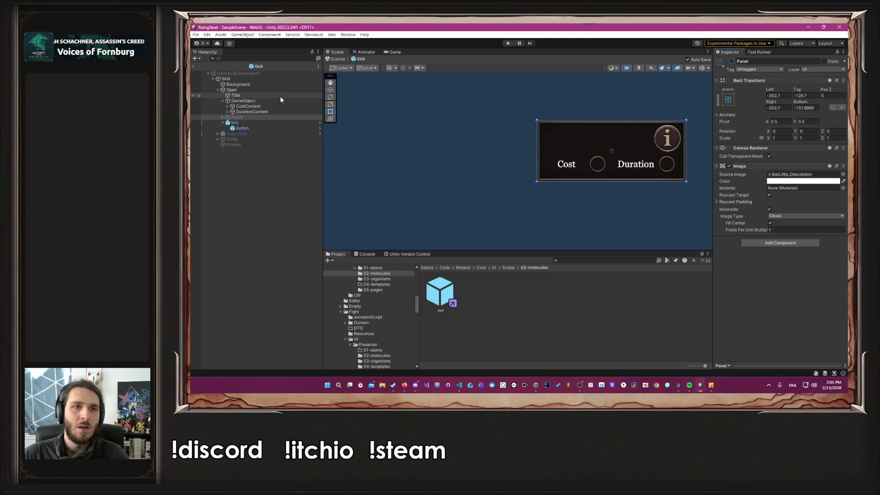
# Step: Look up the Background's width and size to compare with the Panel
pyautogui.click(260, 85)
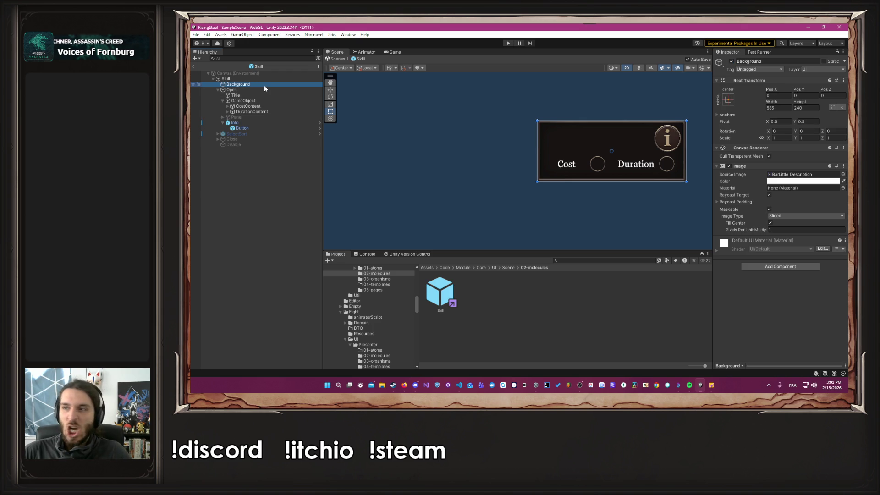
pyautogui.scroll(5, 673, 143)
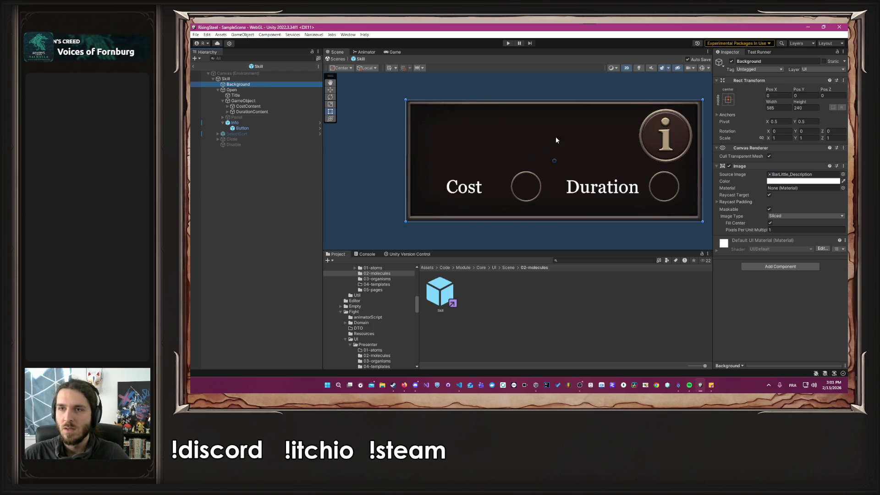
pyautogui.click(773, 108)
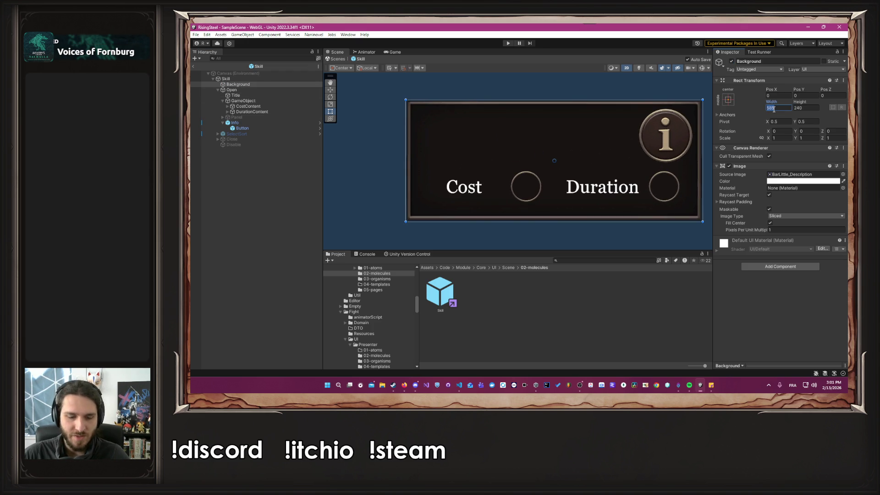
pyautogui.click(254, 116)
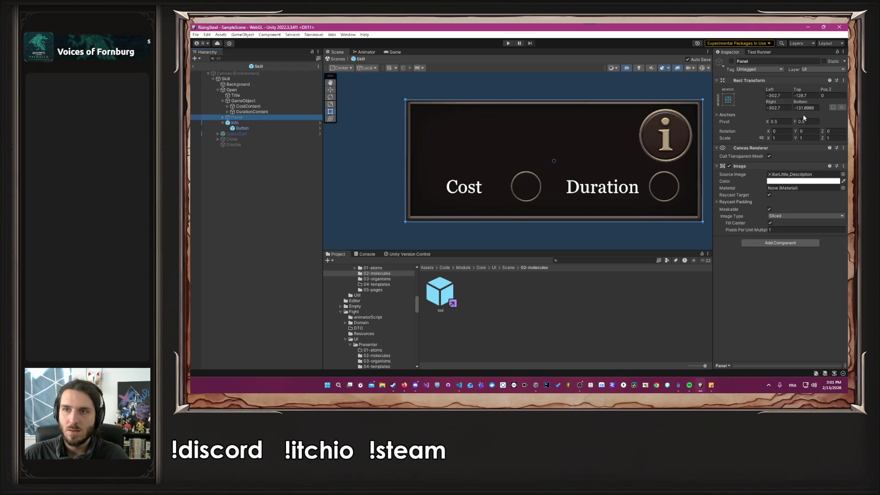
pyautogui.click(260, 84)
pyautogui.click(245, 118)
# Step: Anchor the Panel middle-centre and size it 585 × 240 at Pos Y 0
pyautogui.click(728, 100)
pyautogui.click(767, 166)
pyautogui.click(778, 107)
pyautogui.hotkey('ctrl', 's')
pyautogui.click(254, 84)
pyautogui.press('Tab')
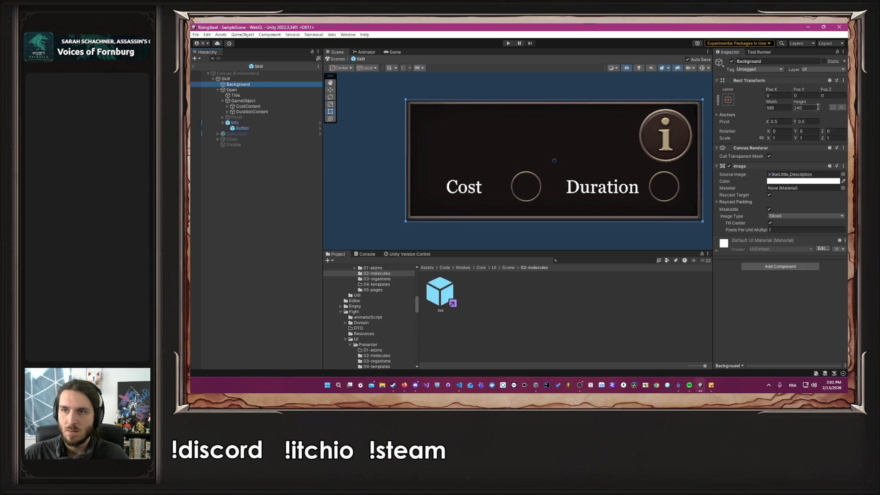
pyautogui.click(260, 117)
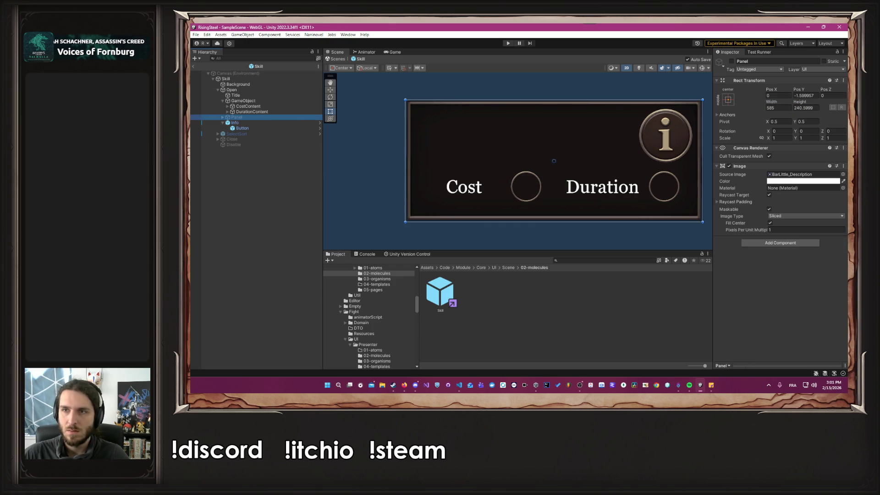
pyautogui.click(811, 108)
pyautogui.write('240')
pyautogui.click(806, 96)
pyautogui.write('0')
pyautogui.hotkey('ctrl', 's')
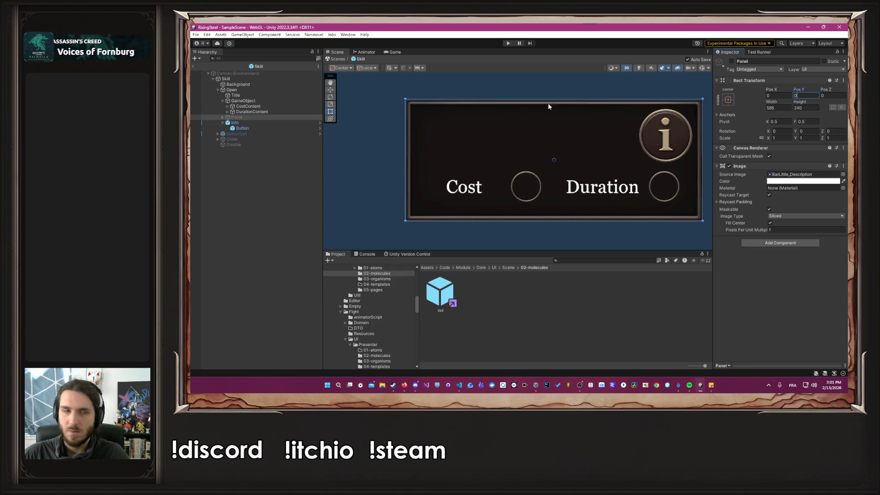
# Step: Preview the Panel against the Background, then leave it hidden and selected
pyautogui.click(731, 61)
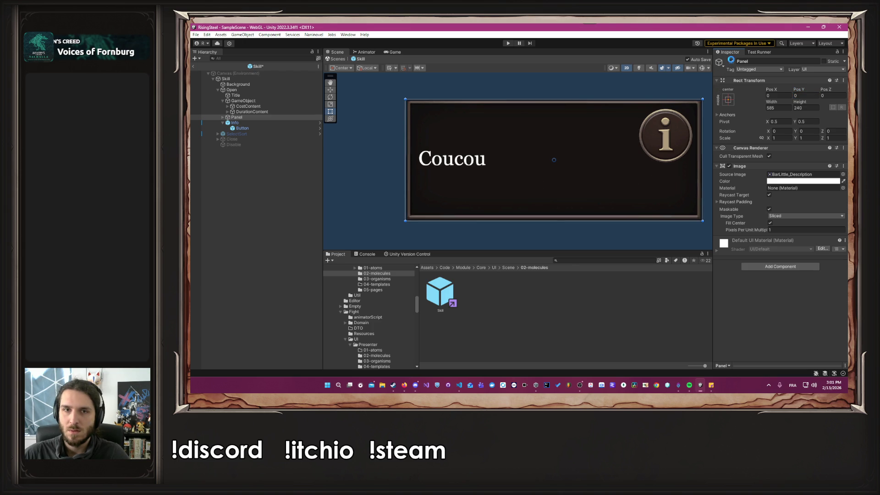
pyautogui.click(731, 61)
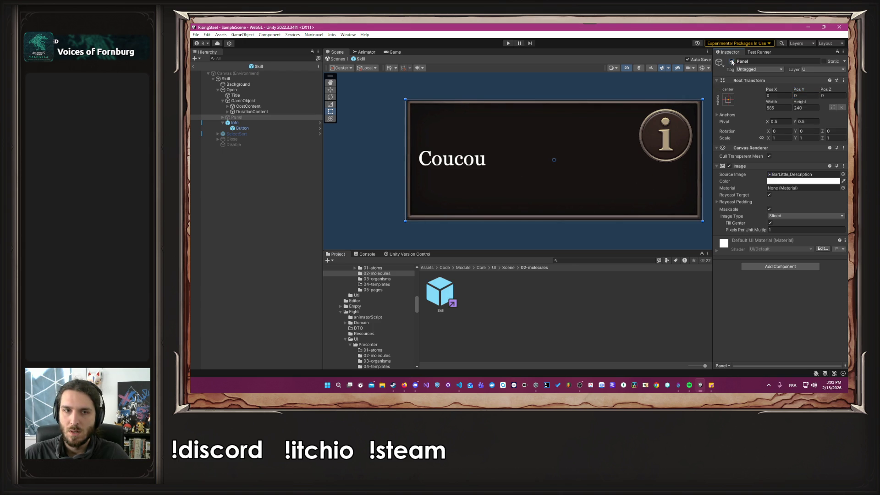
pyautogui.click(731, 61)
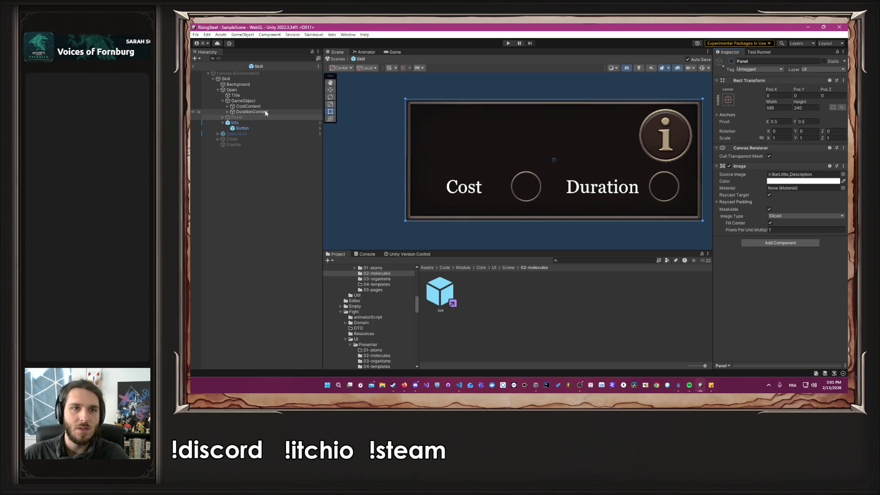
pyautogui.click(250, 87)
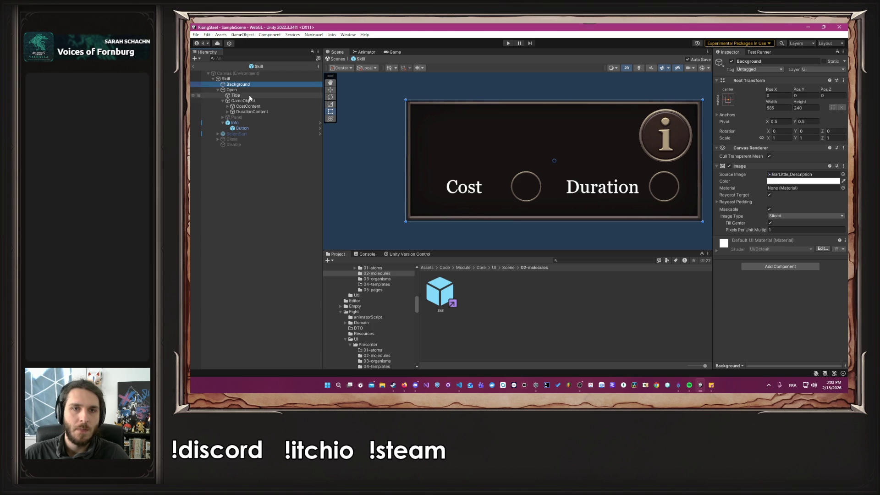
pyautogui.click(247, 117)
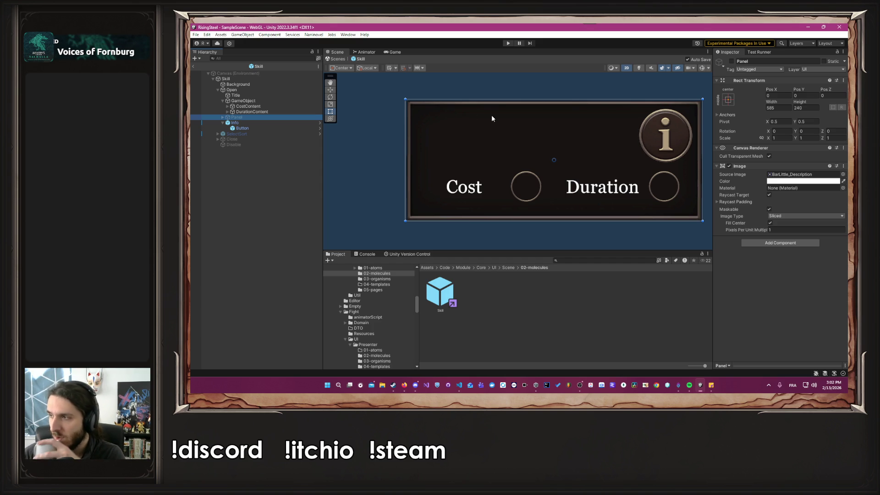
pyautogui.hotkey('alt', 'Tab')
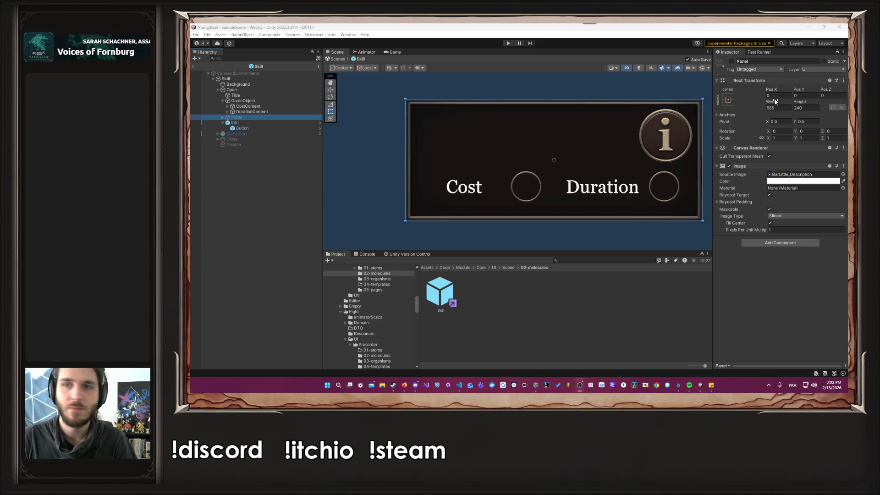
# Step: Show the Panel, zoom in, and nudge it slightly inside the frame border
pyautogui.click(731, 61)
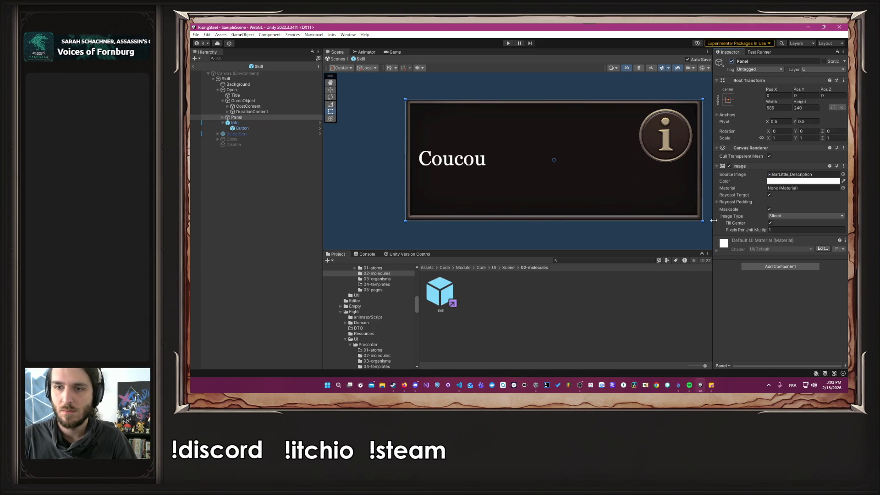
pyautogui.scroll(2, 701, 235)
pyautogui.scroll(3, 695, 221)
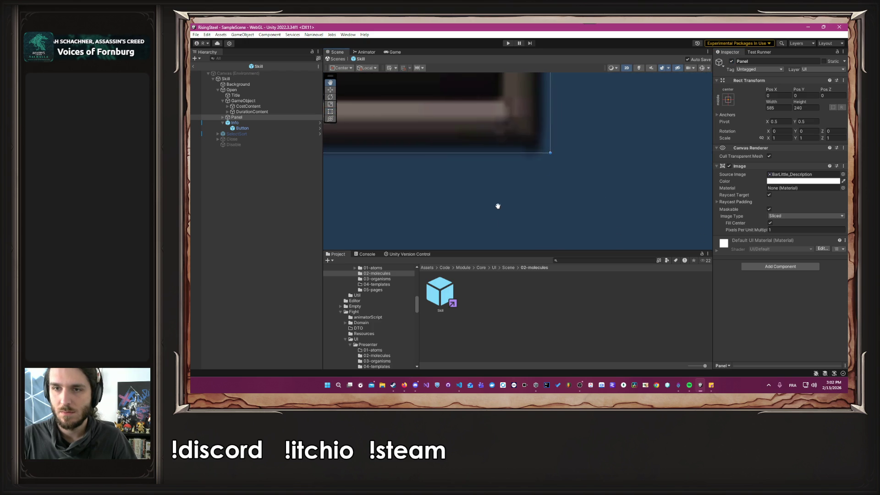
pyautogui.moveTo(487, 130); pyautogui.dragTo(488, 132)
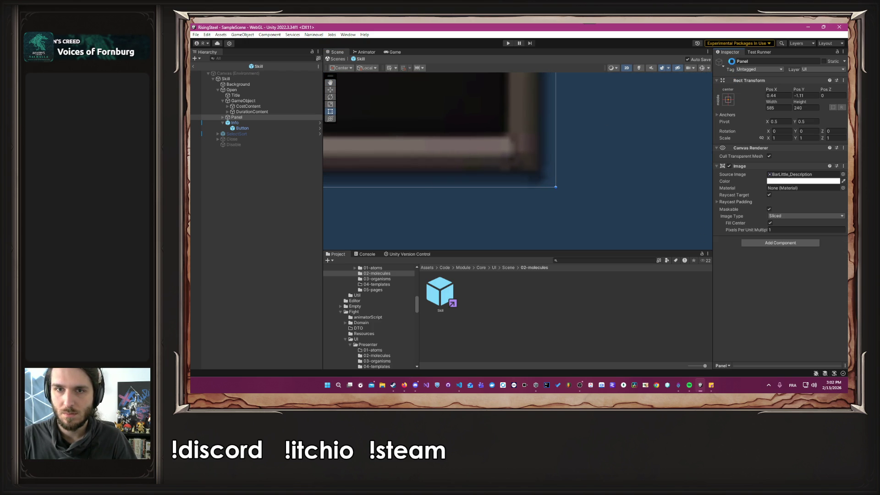
pyautogui.click(732, 62)
pyautogui.click(731, 62)
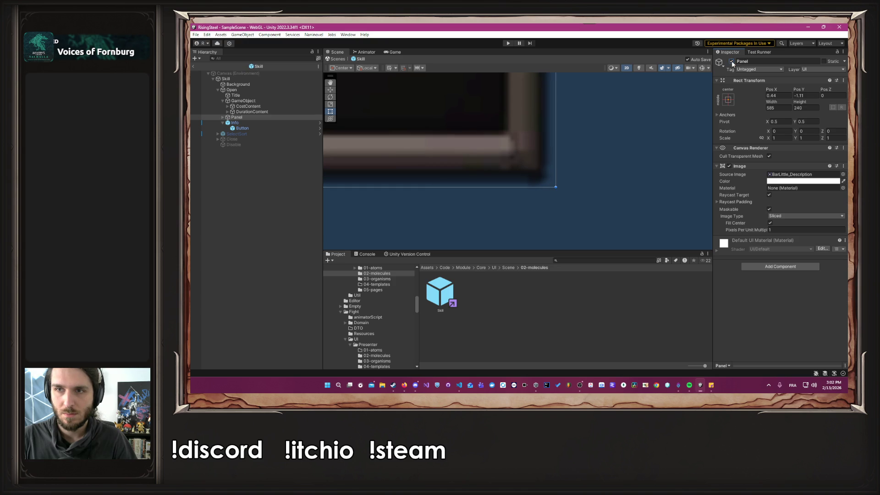
# Step: Tint the Panel red to see its edges and reposition it within the frame
pyautogui.click(803, 181)
pyautogui.moveTo(797, 314); pyautogui.dragTo(795, 314)
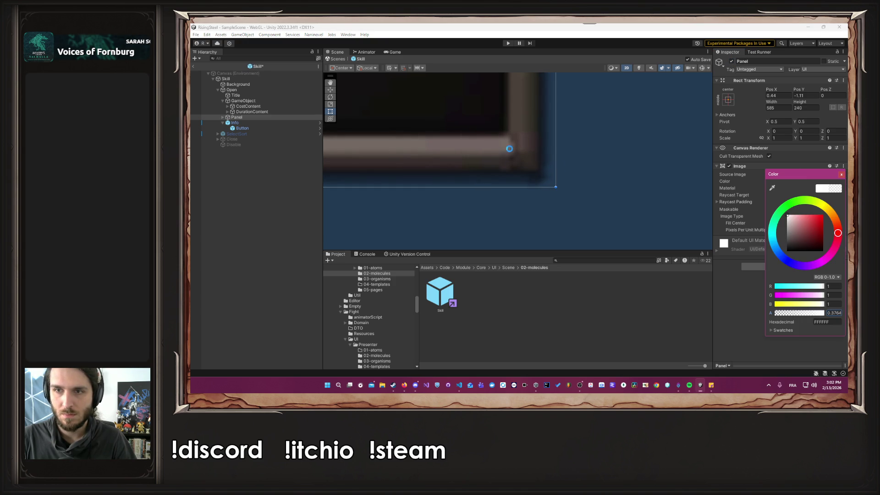
pyautogui.moveTo(820, 228); pyautogui.dragTo(823, 215)
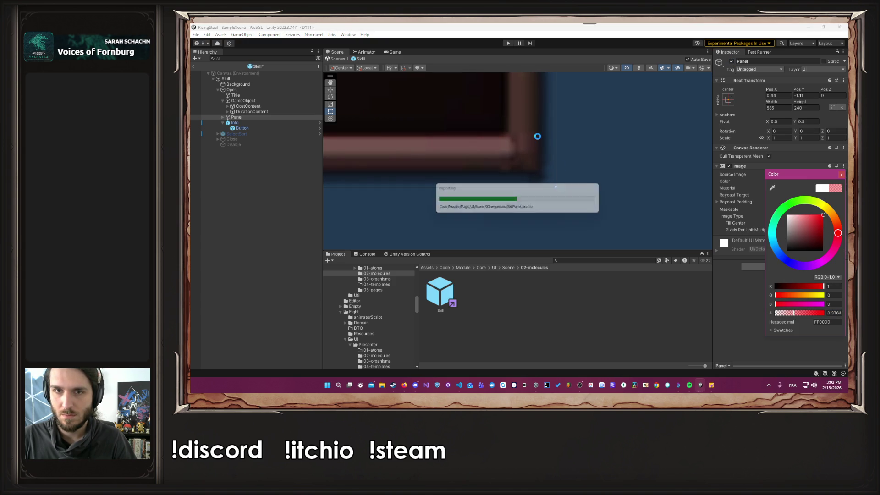
pyautogui.moveTo(515, 135)
pyautogui.mouseDown()
pyautogui.moveTo(534, 151)
pyautogui.moveTo(515, 137)
pyautogui.mouseUp()
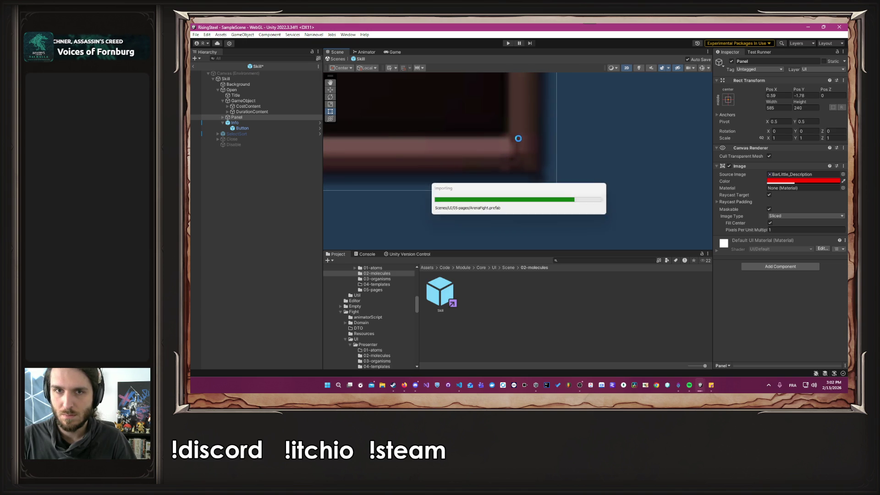
# Step: Return the Panel's Image colour to white with Alpha 1
pyautogui.click(802, 181)
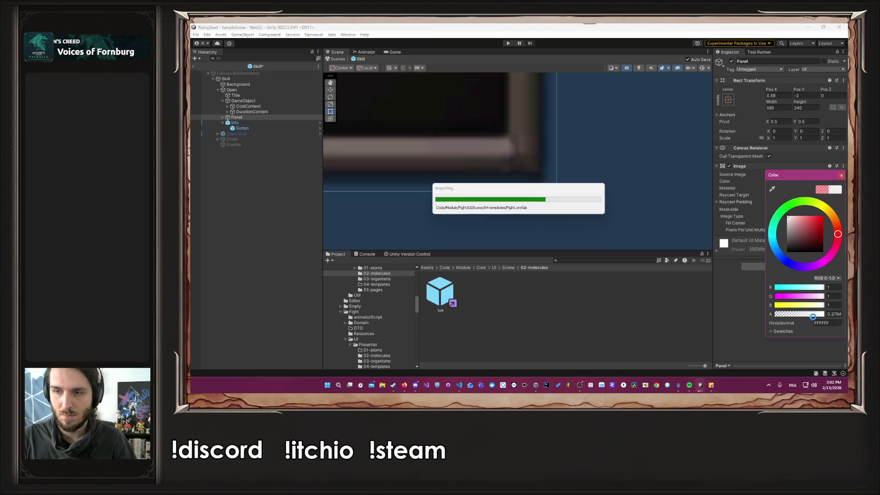
pyautogui.click(830, 314)
pyautogui.write('1')
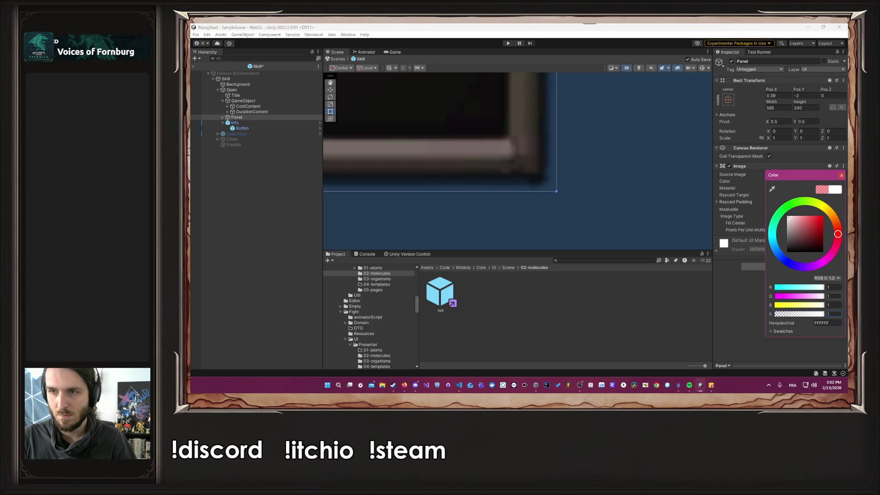
pyautogui.click(841, 175)
pyautogui.scroll(-5, 623, 177)
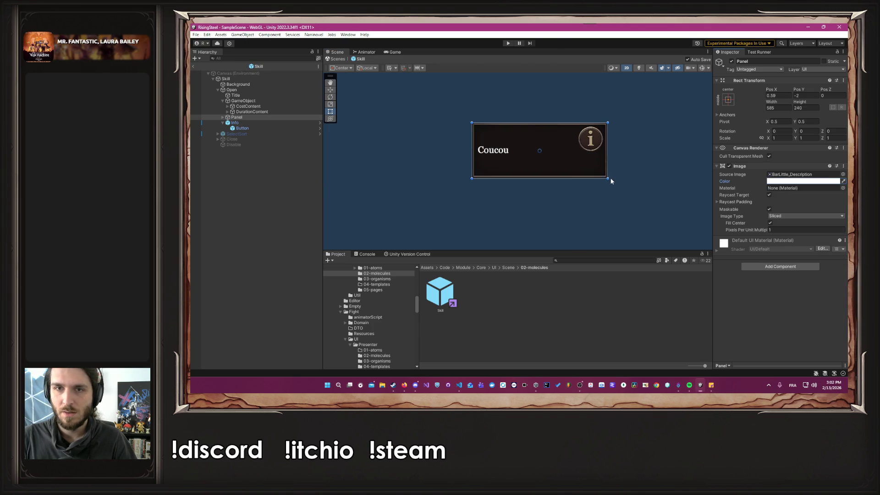
# Step: Hide the Panel again so Cost and Duration show
pyautogui.click(731, 61)
pyautogui.click(732, 61)
pyautogui.click(731, 61)
pyautogui.click(731, 61)
pyautogui.click(731, 61)
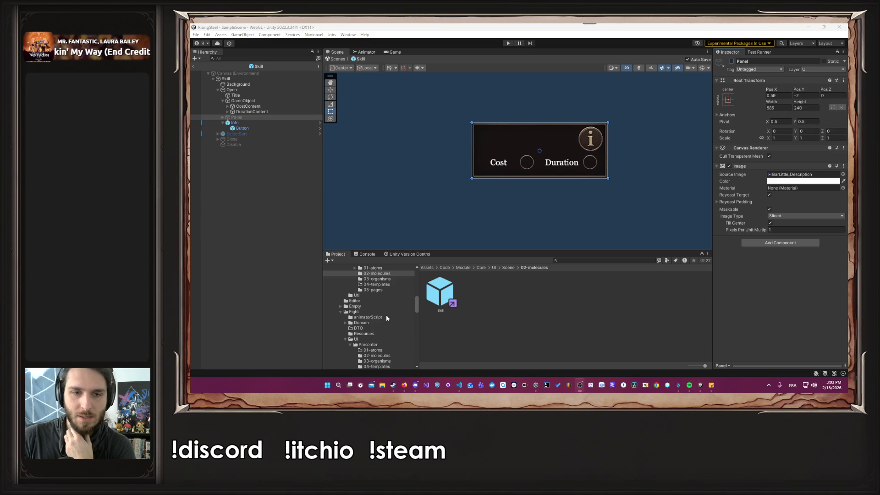
# Step: Open the CharacterEditable prefab from the InfoCharacter pages folder
pyautogui.scroll(-5, 384, 312)
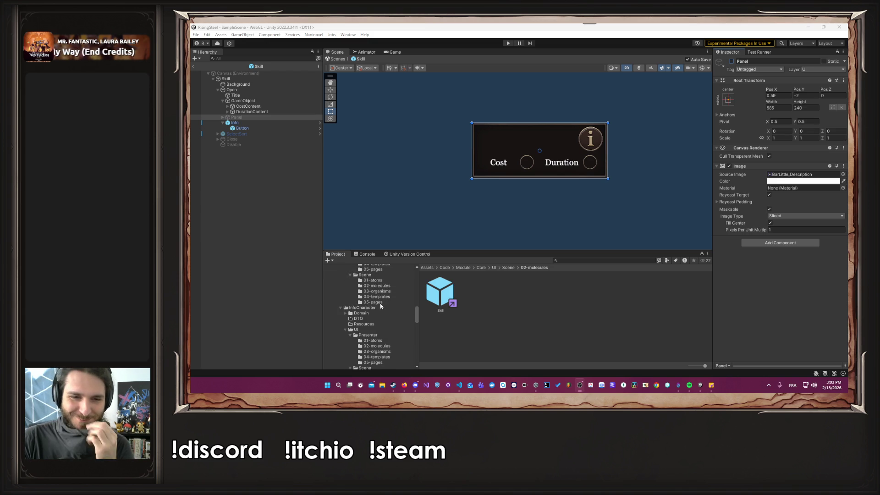
pyautogui.click(380, 302)
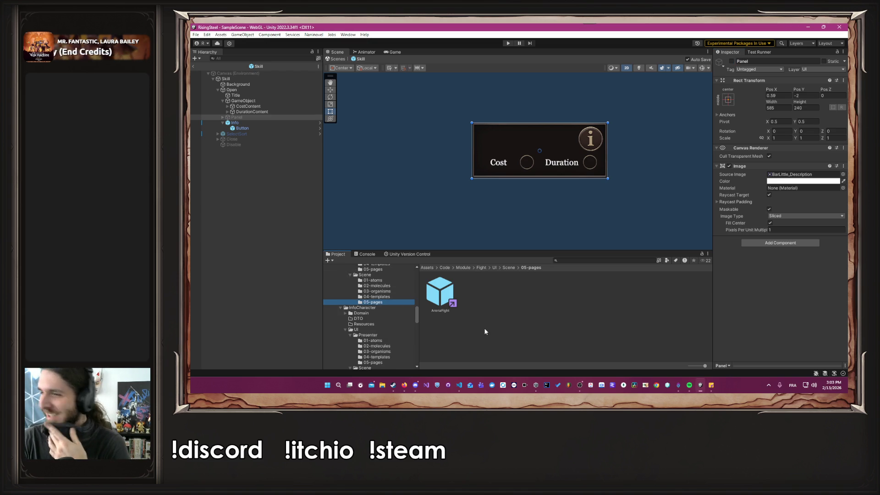
pyautogui.scroll(-3, 375, 335)
pyautogui.scroll(-2, 375, 335)
pyautogui.click(374, 312)
pyautogui.doubleClick(440, 293)
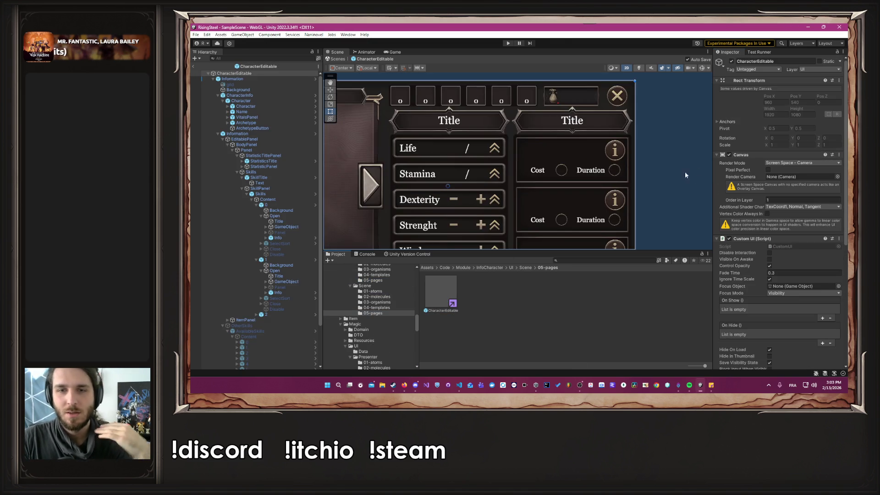
# Step: Hide the description Panels in all three skill boxes of CharacterEditable
pyautogui.moveTo(688, 173); pyautogui.dragTo(673, 129)
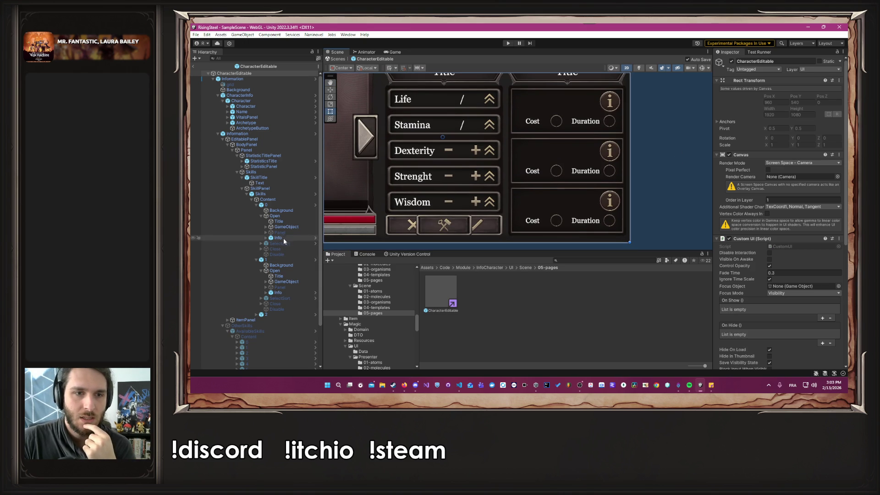
pyautogui.click(282, 238)
pyautogui.click(281, 233)
pyautogui.click(731, 61)
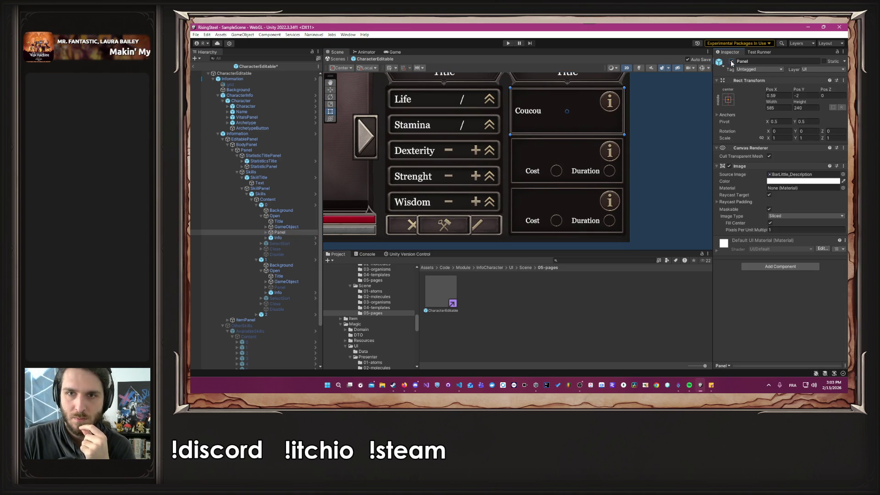
pyautogui.click(731, 61)
pyautogui.click(279, 287)
pyautogui.click(731, 61)
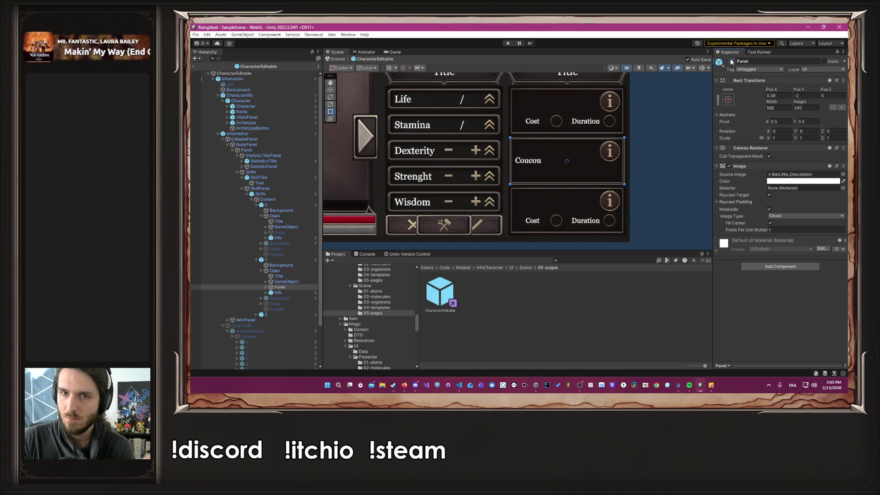
pyautogui.click(256, 314)
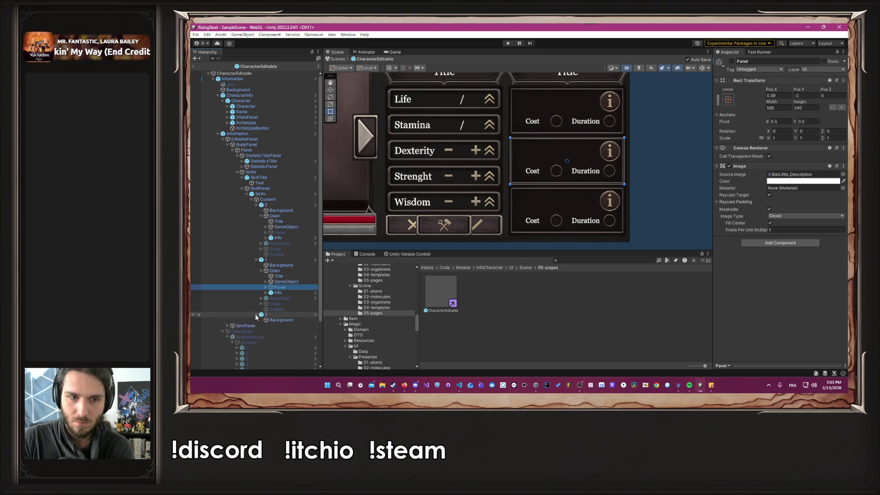
pyautogui.click(261, 325)
pyautogui.click(280, 342)
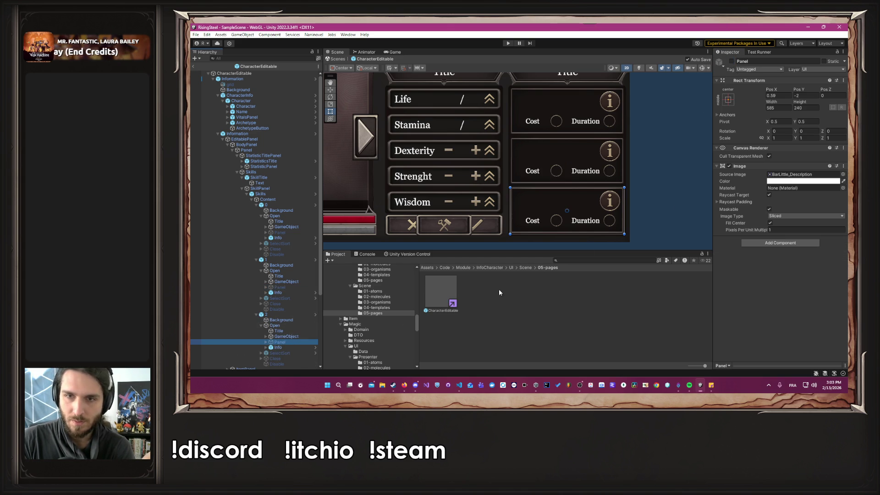
pyautogui.click(731, 61)
pyautogui.click(732, 61)
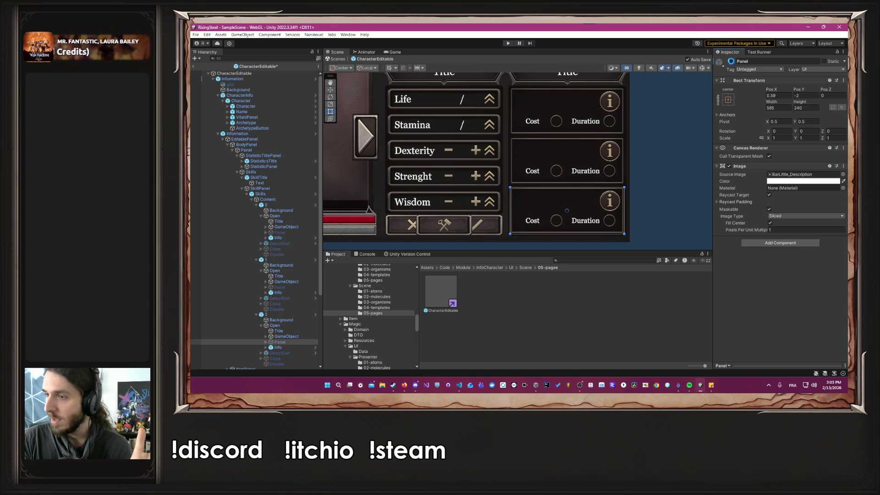
# Step: Open the ChooseElement prefab from Magic/UI/Scene/05-pages
pyautogui.scroll(-3, 372, 313)
pyautogui.scroll(-5, 372, 313)
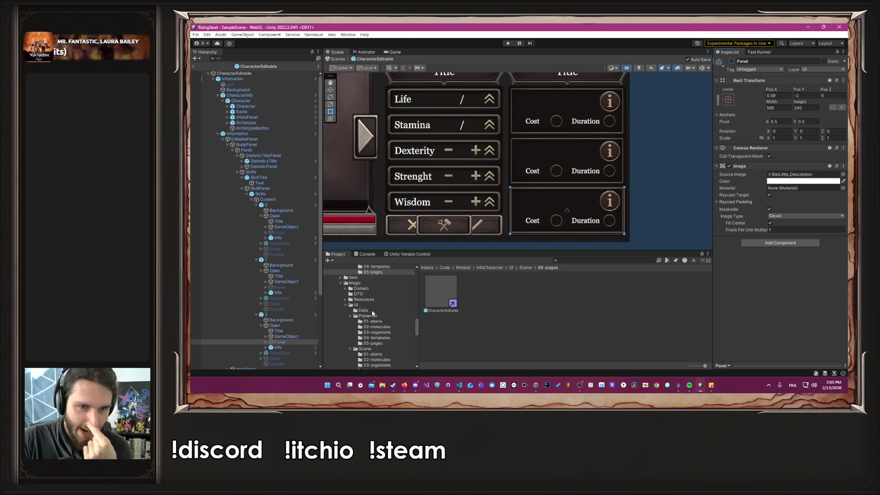
pyautogui.click(373, 355)
pyautogui.click(431, 297)
pyautogui.doubleClick(431, 296)
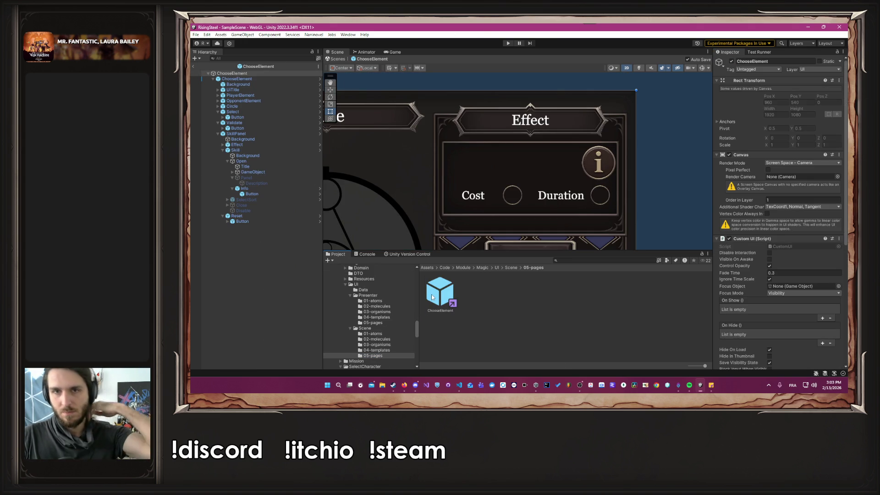
# Step: Select the description Panel and show it to preview its Coucou text
pyautogui.click(246, 178)
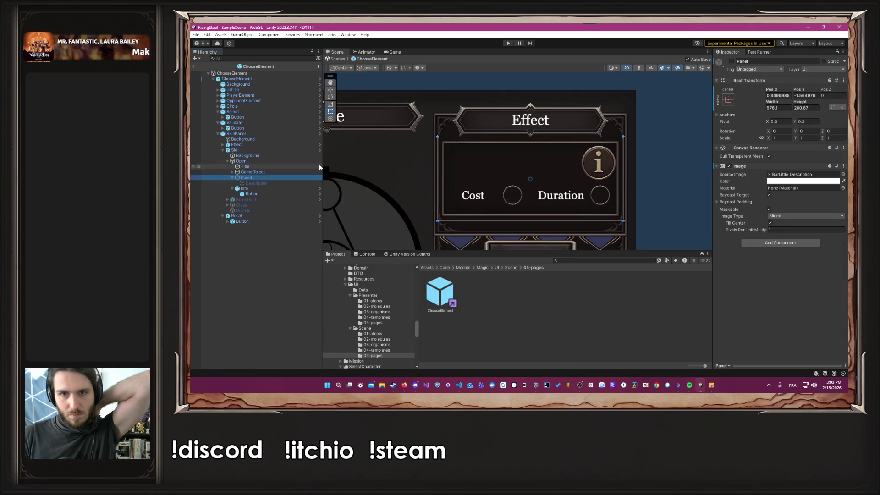
pyautogui.click(731, 63)
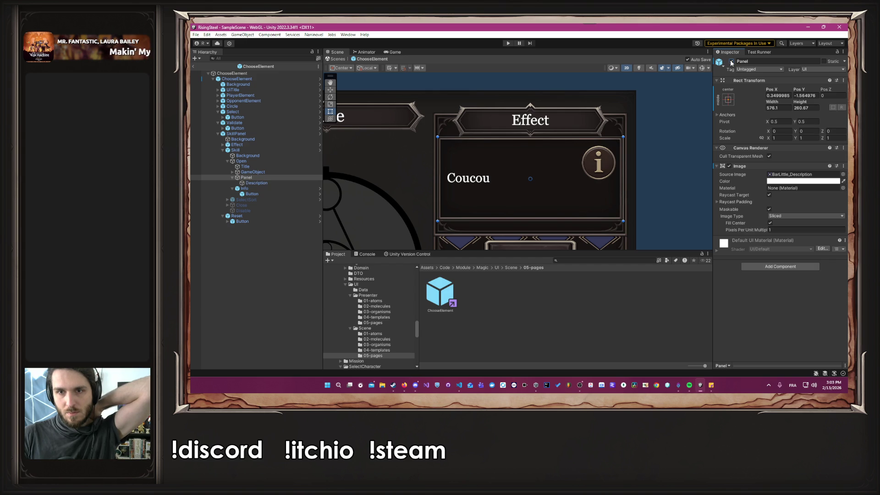
pyautogui.click(732, 62)
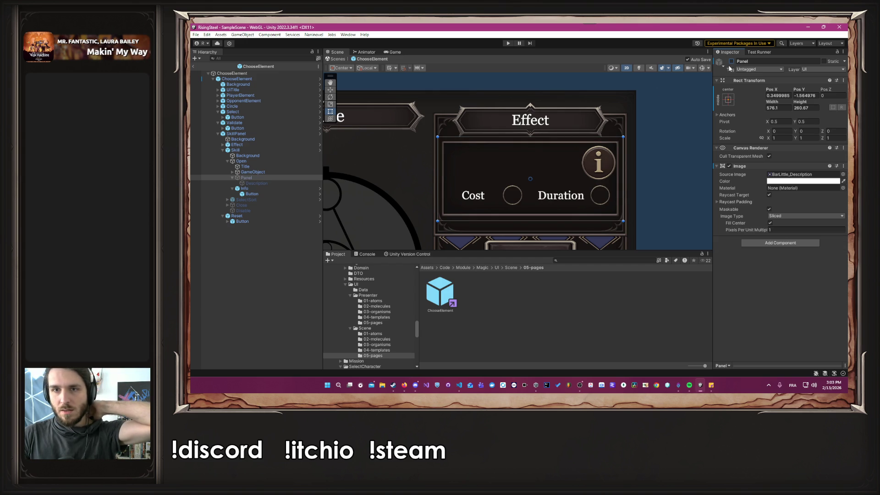
pyautogui.click(731, 62)
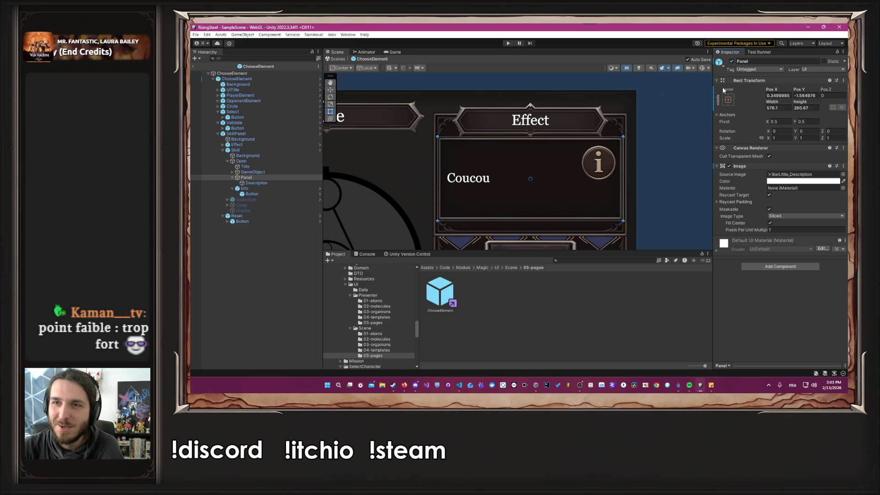
pyautogui.rightClick(753, 82)
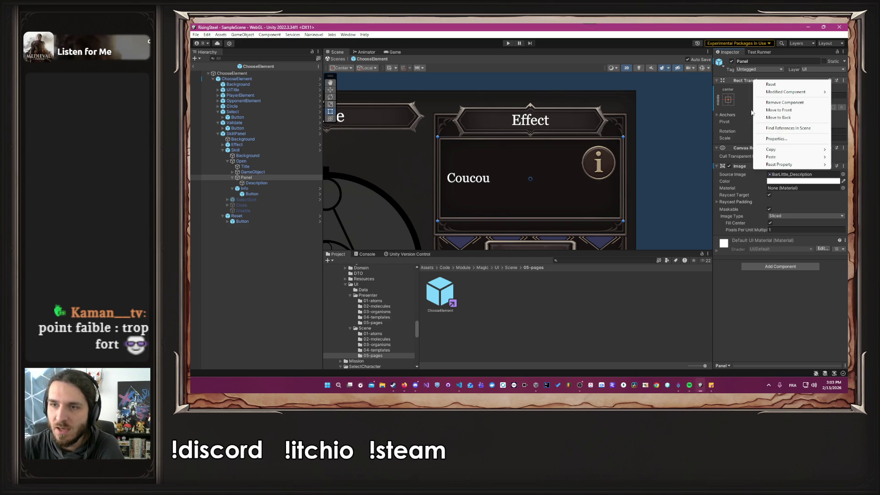
pyautogui.click(746, 104)
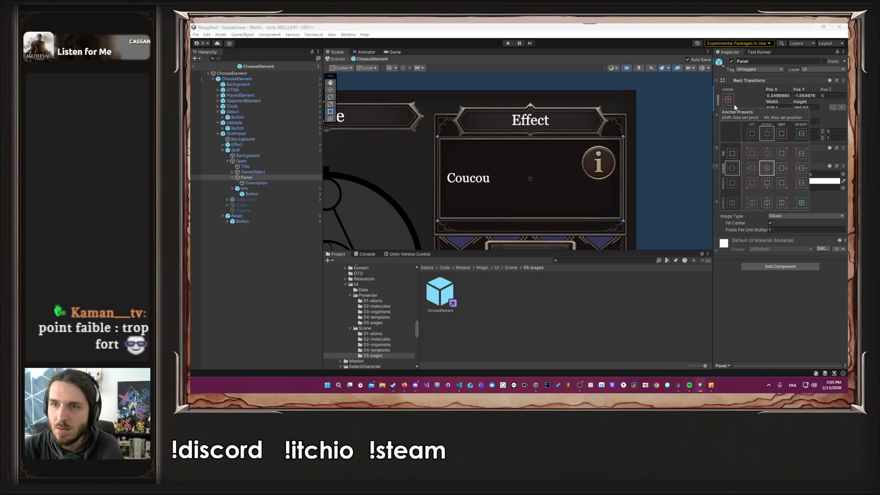
# Step: Revert Pos X to 0.59, Pos Y to -2, Width to 585 and Height to 240
pyautogui.rightClick(768, 92)
pyautogui.click(759, 130)
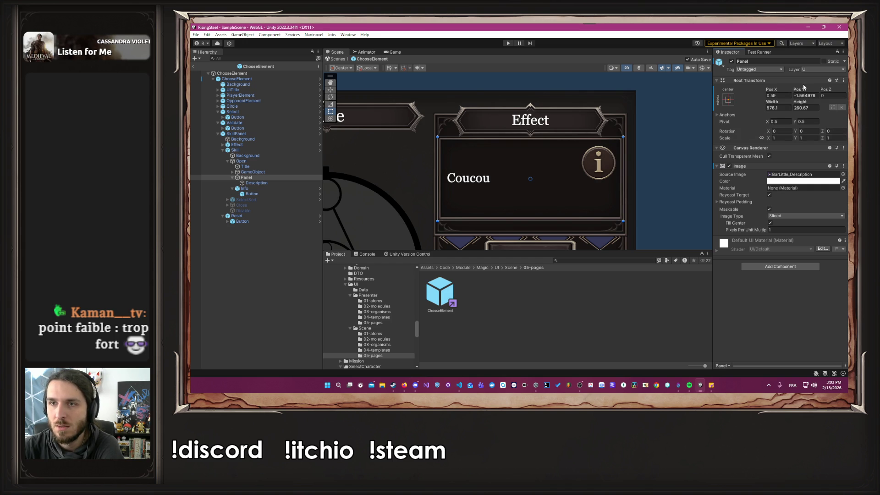
pyautogui.rightClick(801, 91)
pyautogui.click(748, 134)
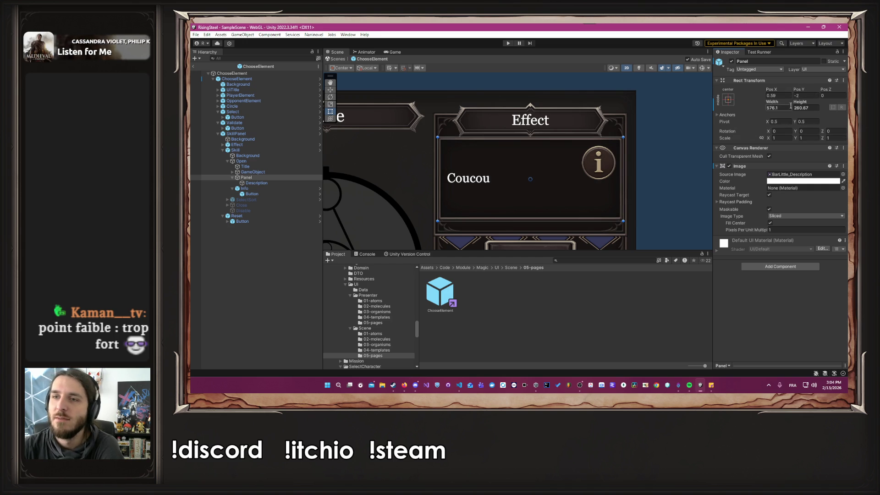
pyautogui.rightClick(777, 104)
pyautogui.click(779, 146)
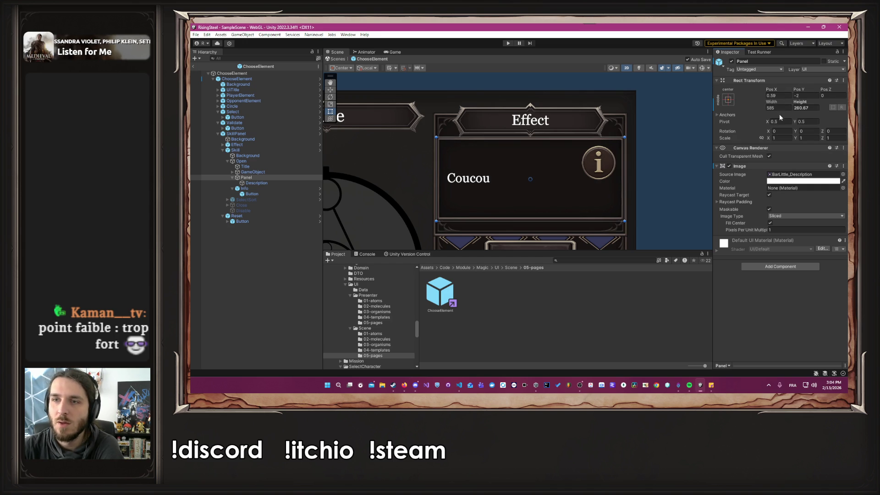
pyautogui.rightClick(800, 98)
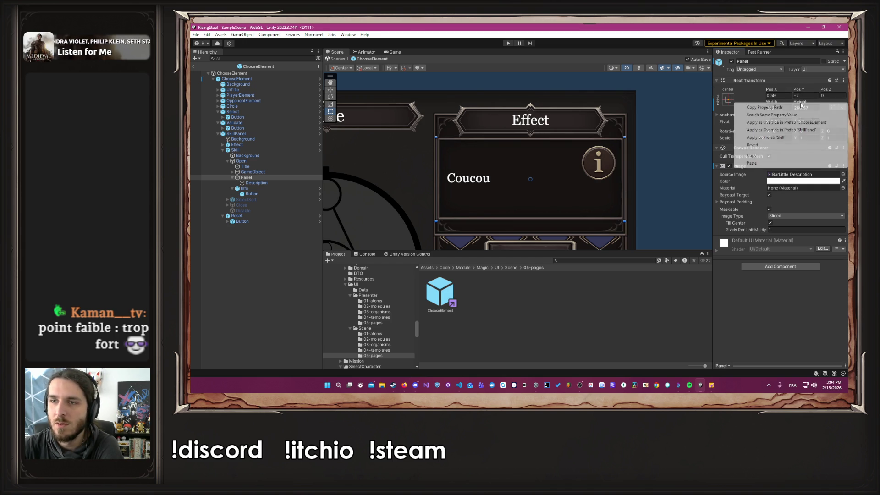
pyautogui.click(768, 147)
# Step: Reselect the Panel and leave it hidden so Cost and Duration show
pyautogui.click(673, 160)
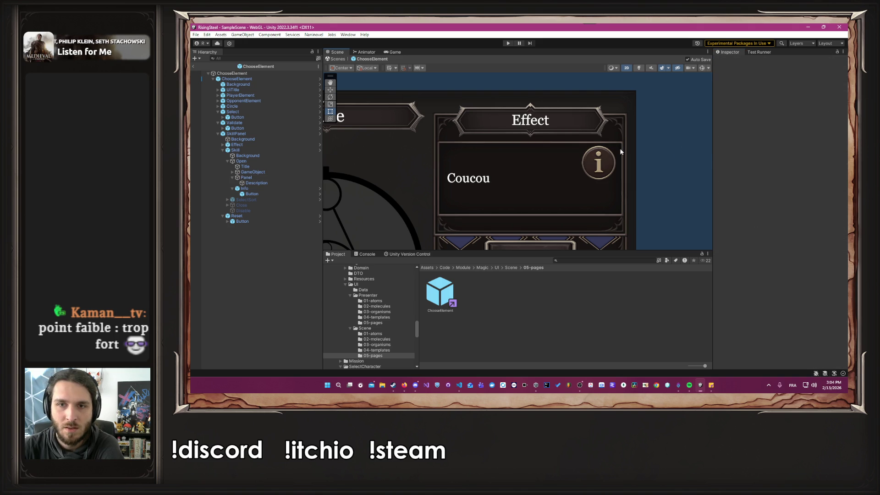
pyautogui.click(254, 178)
pyautogui.click(731, 61)
pyautogui.click(732, 62)
pyautogui.click(731, 62)
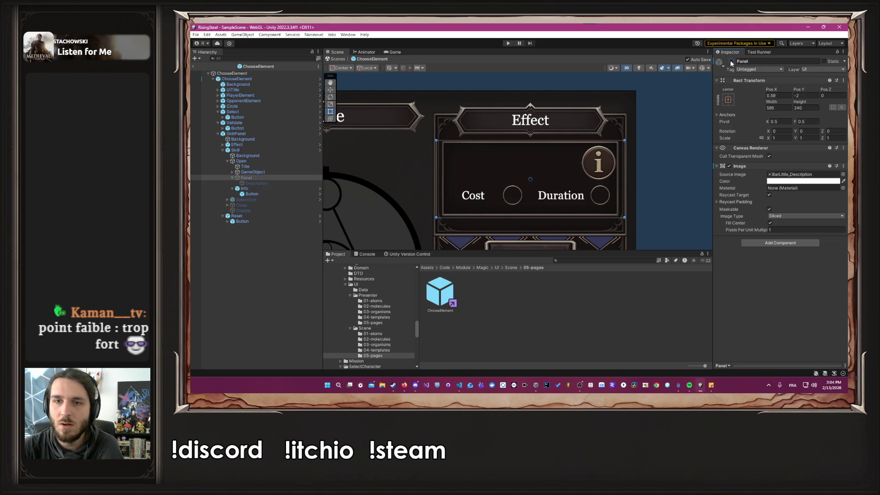
# Step: Show the Panel, narrow it to 546.75 wide inside the Effect frame, and tint it FF0000
pyautogui.click(731, 62)
pyautogui.moveTo(623, 170); pyautogui.dragTo(617, 169)
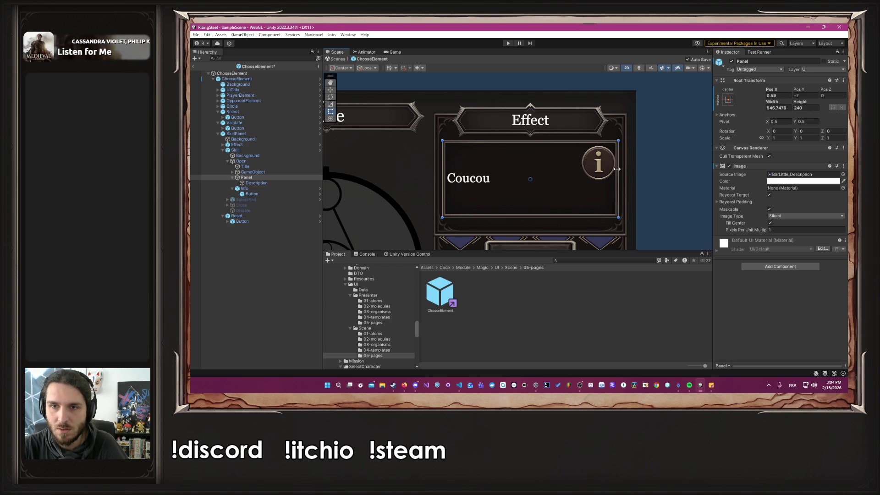
pyautogui.scroll(5, 580, 179)
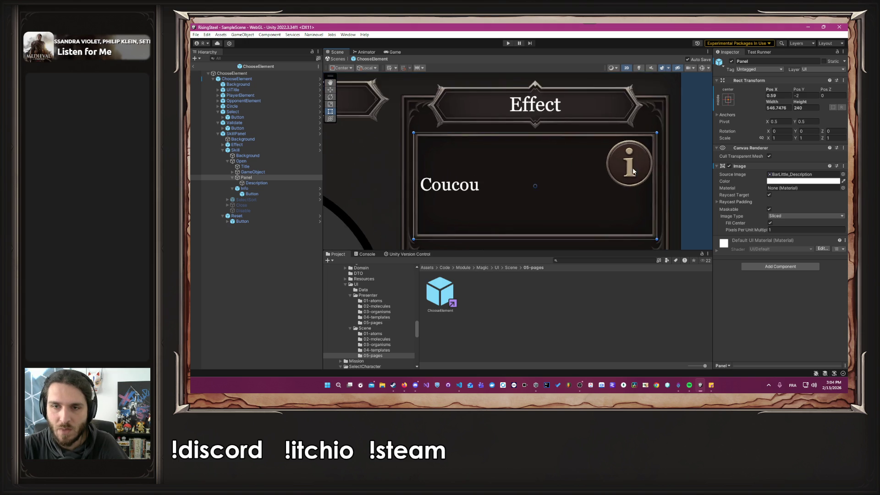
pyautogui.moveTo(579, 179); pyautogui.dragTo(521, 175)
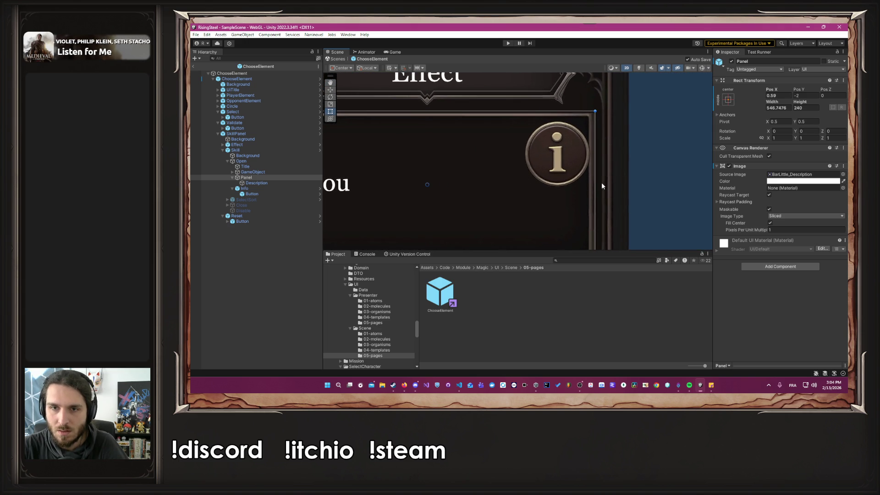
pyautogui.scroll(10, 601, 182)
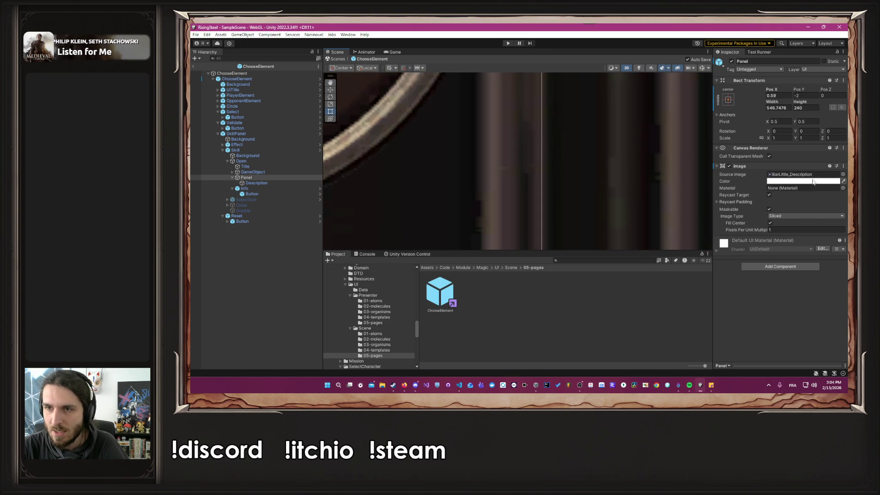
pyautogui.click(813, 182)
pyautogui.click(823, 215)
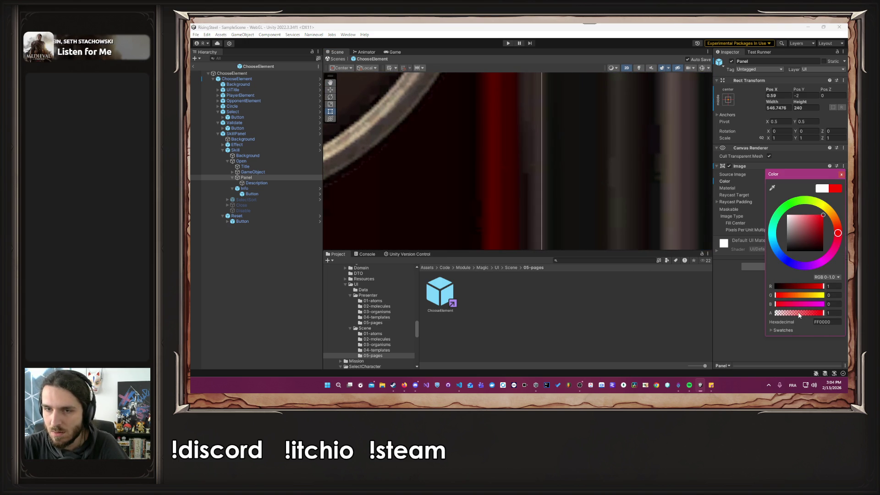
# Step: Widen the Panel to 551.42 × 242.05 and set its colour back to white with full alpha
pyautogui.click(540, 179)
pyautogui.moveTo(540, 180); pyautogui.dragTo(567, 180)
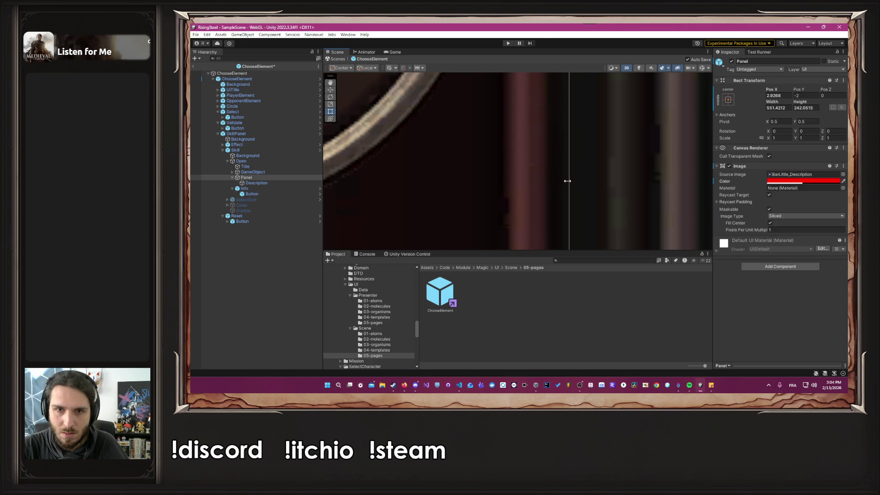
pyautogui.click(800, 181)
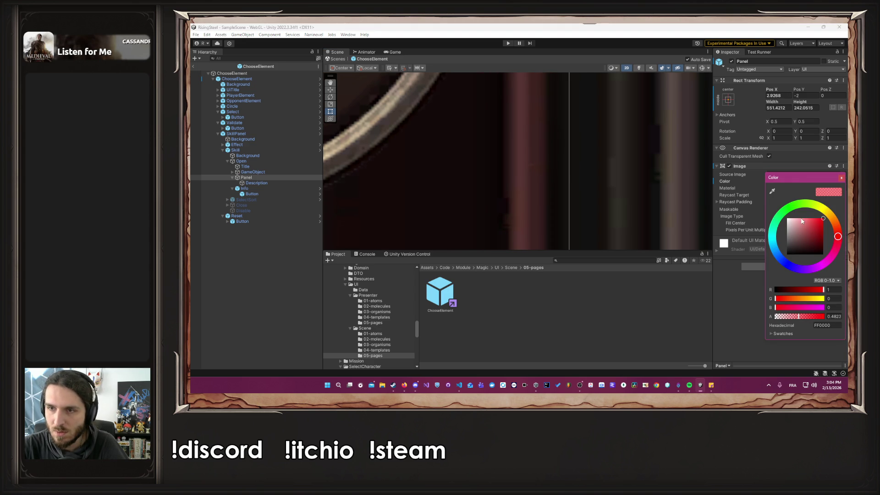
pyautogui.moveTo(801, 221); pyautogui.dragTo(767, 207)
pyautogui.moveTo(808, 317); pyautogui.dragTo(826, 315)
pyautogui.click(841, 178)
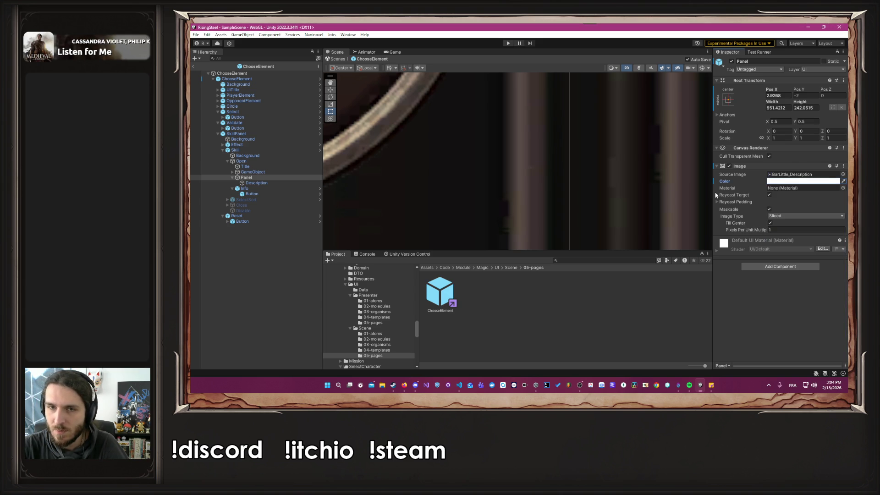
pyautogui.scroll(-5, 628, 185)
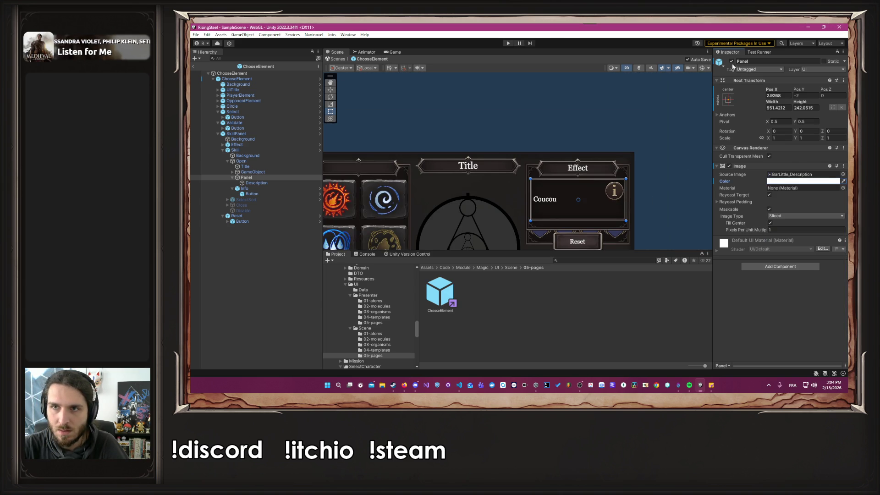
pyautogui.click(732, 61)
pyautogui.click(732, 62)
pyautogui.click(732, 62)
pyautogui.scroll(5, 636, 207)
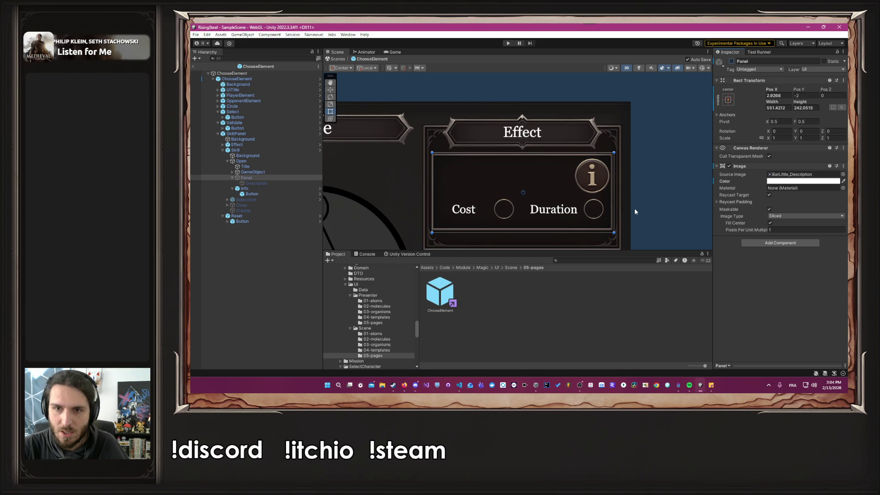
pyautogui.click(633, 198)
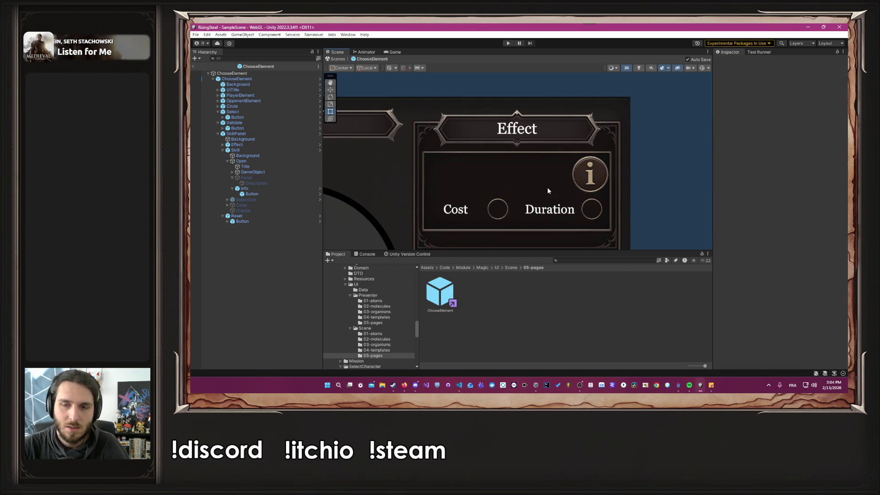
pyautogui.moveTo(447, 174); pyautogui.dragTo(548, 144)
pyautogui.click(290, 179)
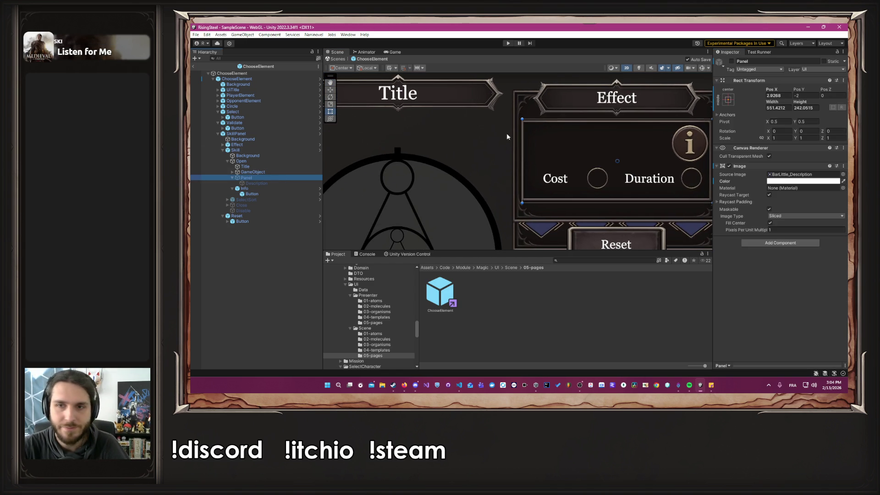
pyautogui.click(732, 61)
pyautogui.click(731, 62)
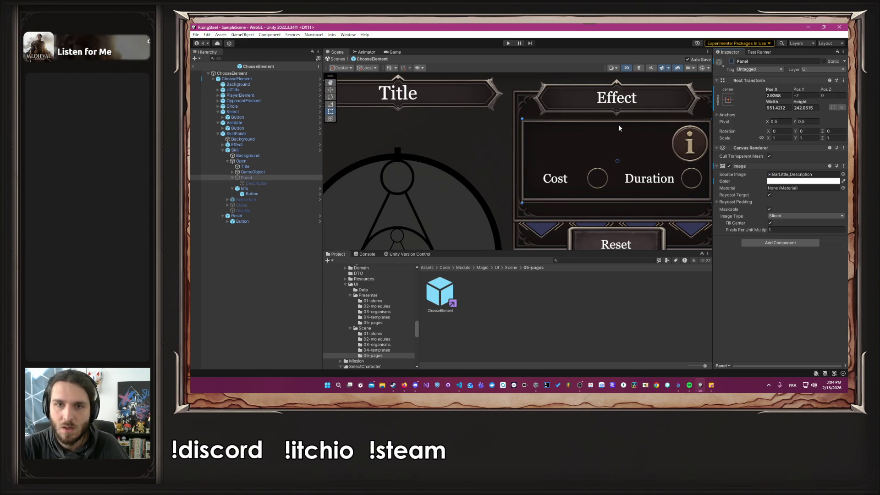
pyautogui.moveTo(634, 118); pyautogui.dragTo(476, 130)
pyautogui.scroll(5, 356, 144)
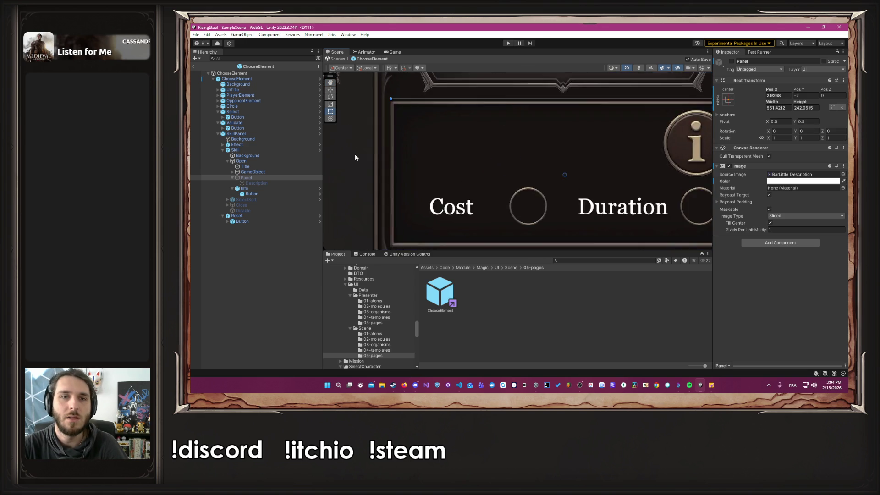
pyautogui.moveTo(399, 144); pyautogui.dragTo(397, 144)
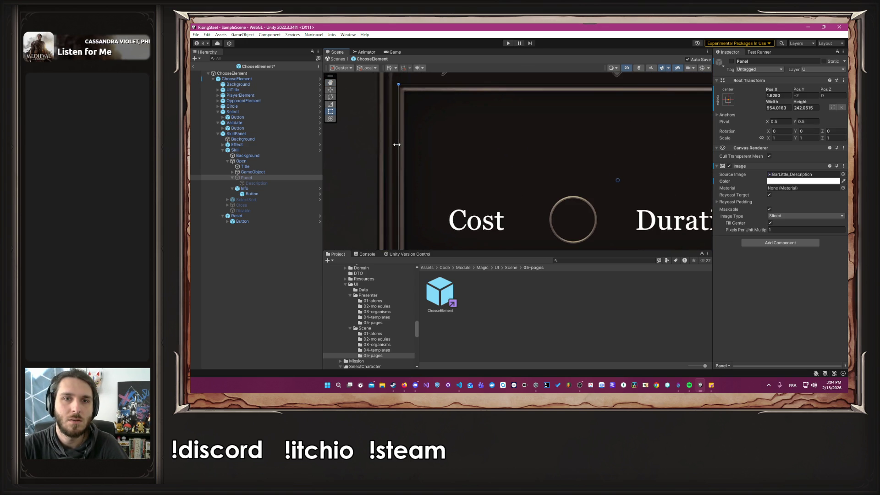
pyautogui.click(732, 61)
pyautogui.click(732, 62)
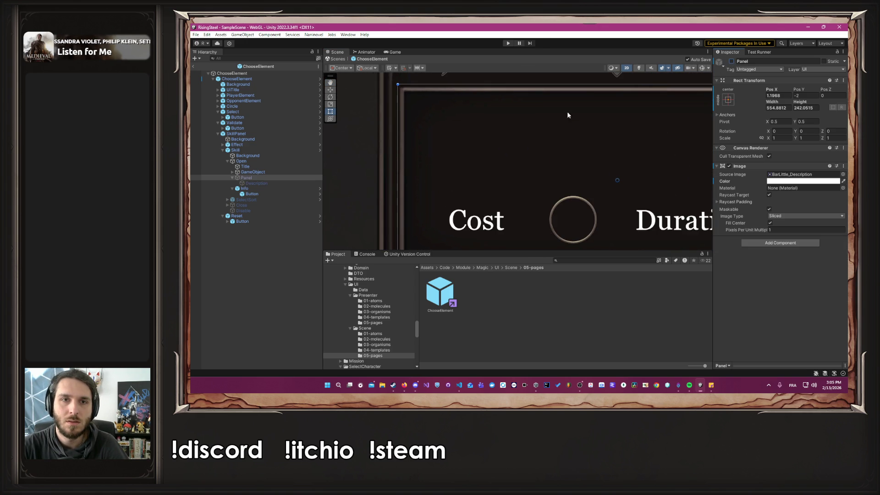
pyautogui.scroll(-3, 459, 154)
pyautogui.scroll(1, 522, 152)
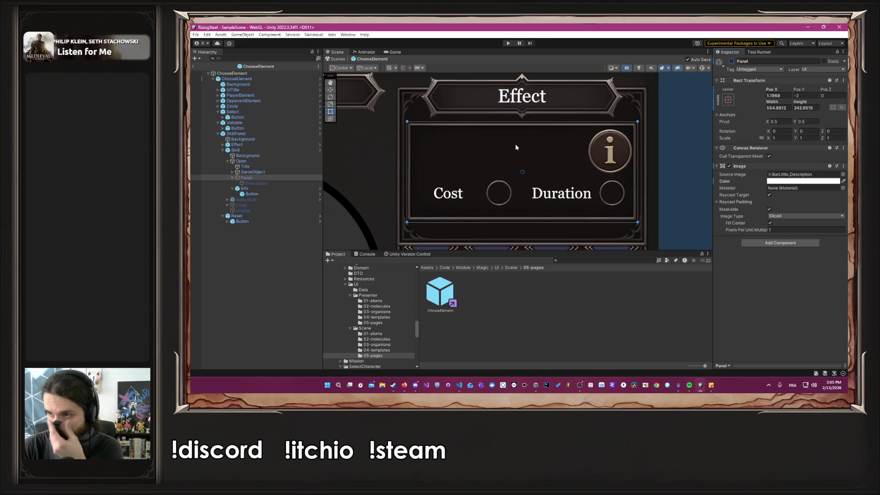
pyautogui.scroll(1, 419, 163)
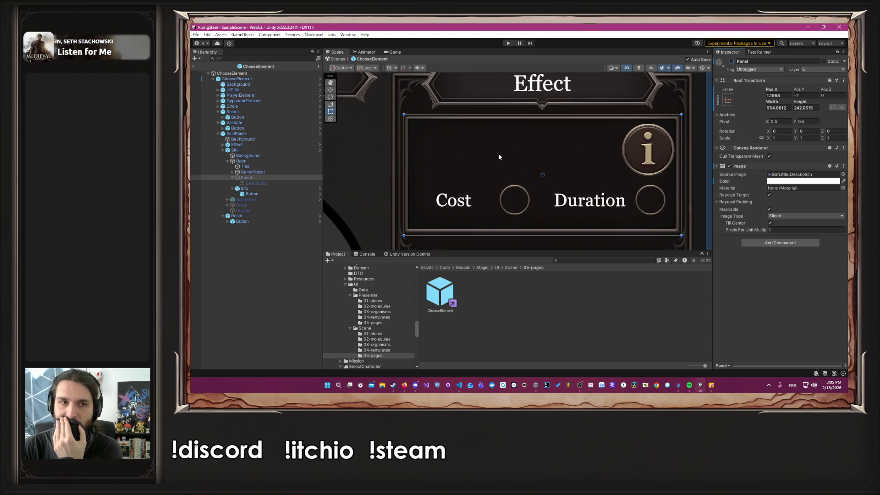
pyautogui.click(731, 61)
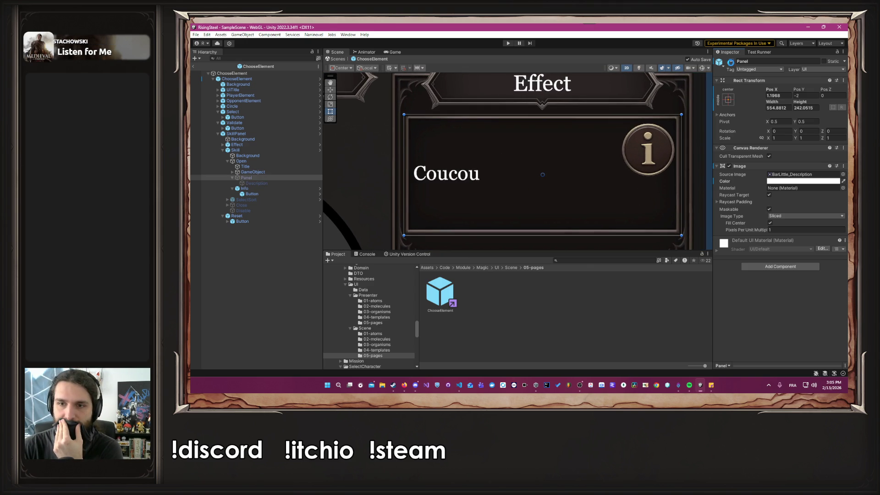
pyautogui.click(731, 62)
pyautogui.doubleClick(731, 62)
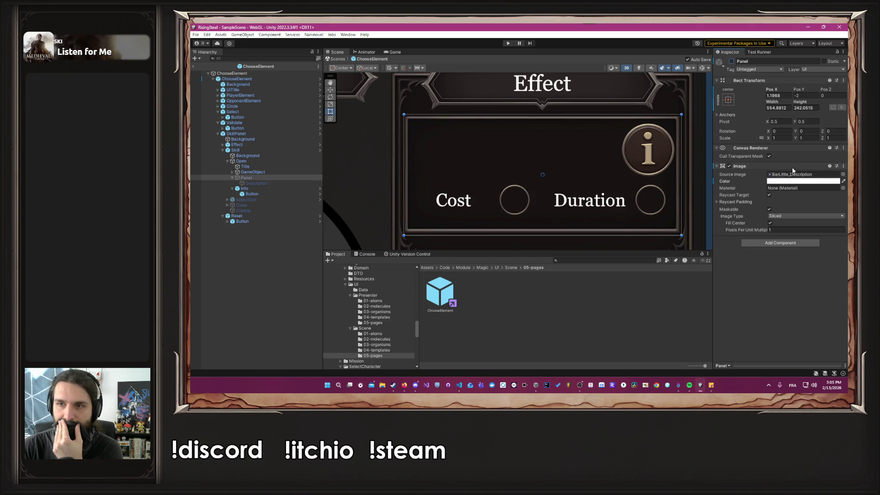
pyautogui.click(732, 61)
# Step: Tint the Panel's Image colour red and semi-transparent so its edges are visible
pyautogui.click(795, 181)
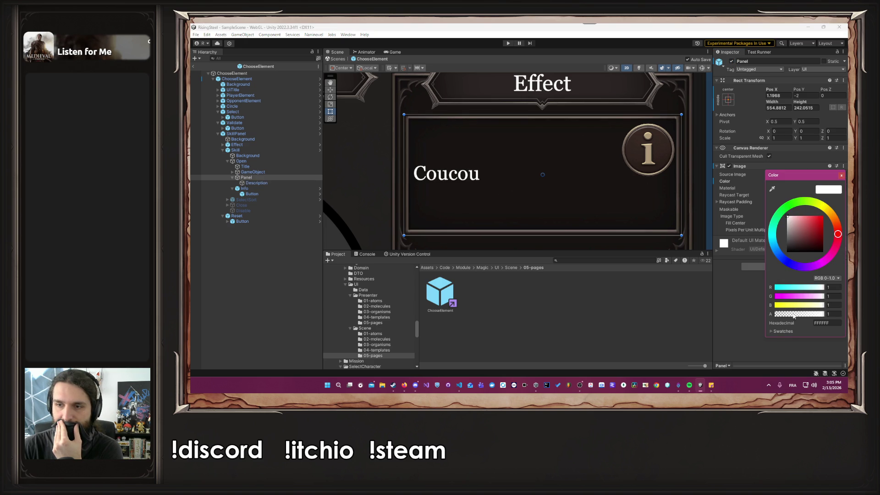
pyautogui.click(802, 314)
pyautogui.click(823, 216)
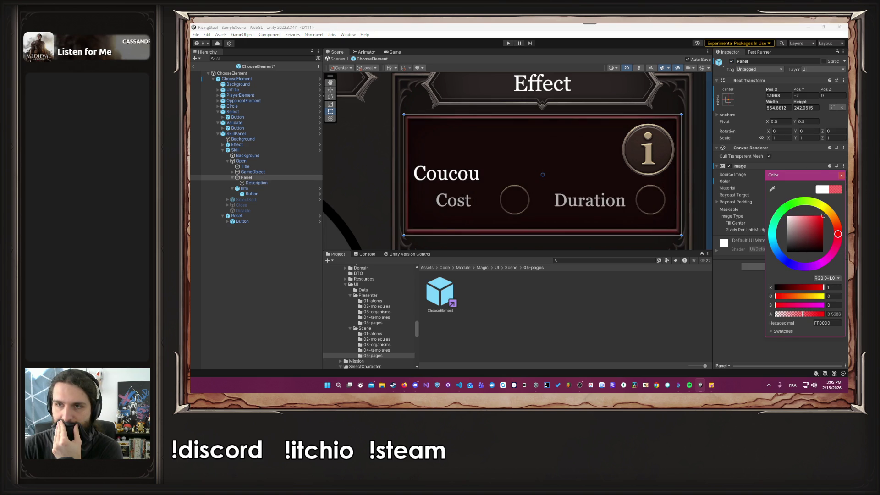
pyautogui.click(842, 175)
# Step: Drag the Panel's left edge out and raise its bottom edge to sit just inside the Effect frame
pyautogui.scroll(8, 525, 83)
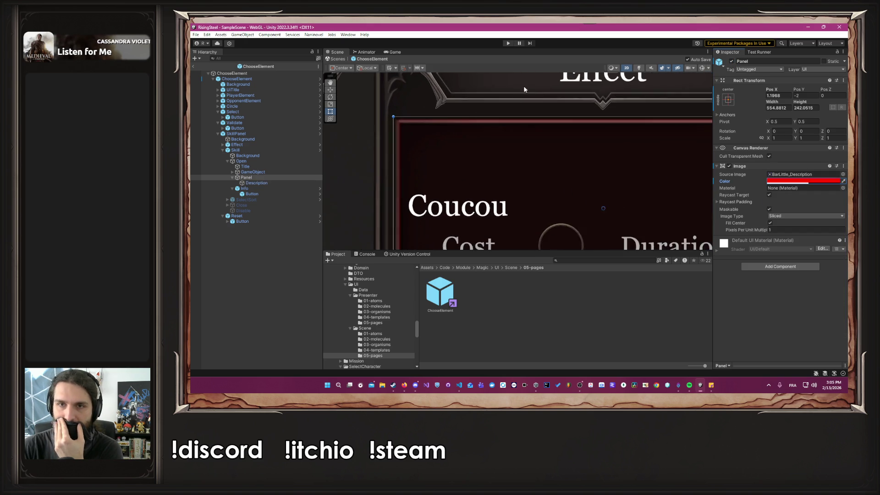
pyautogui.scroll(6, 362, 125)
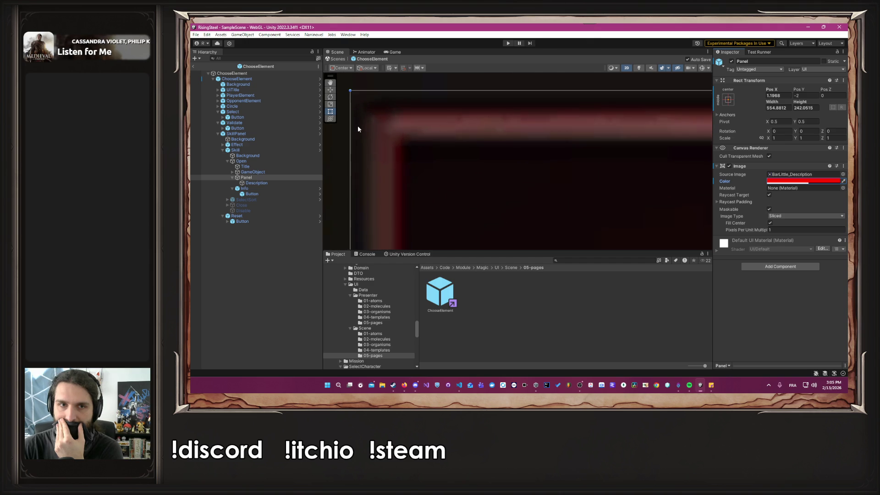
pyautogui.moveTo(422, 126)
pyautogui.mouseDown()
pyautogui.moveTo(554, 133)
pyautogui.moveTo(514, 118)
pyautogui.moveTo(512, 103)
pyautogui.moveTo(508, 114)
pyautogui.mouseUp()
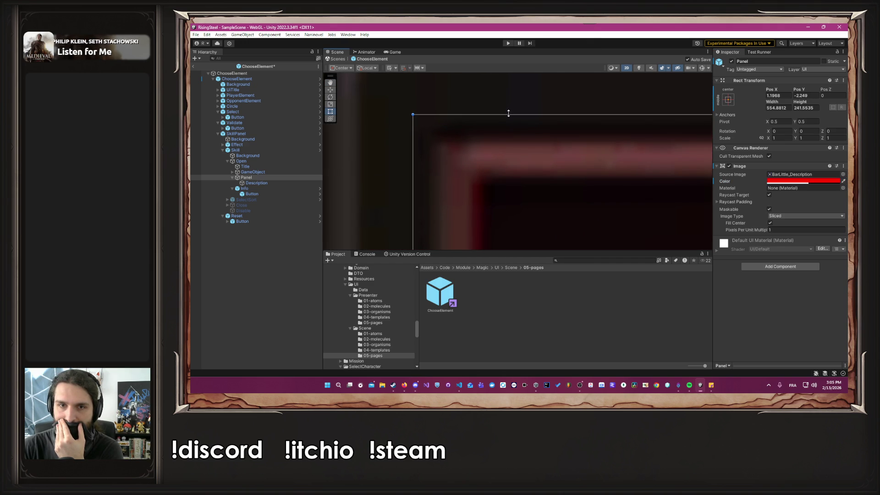
pyautogui.moveTo(481, 182); pyautogui.dragTo(588, 77)
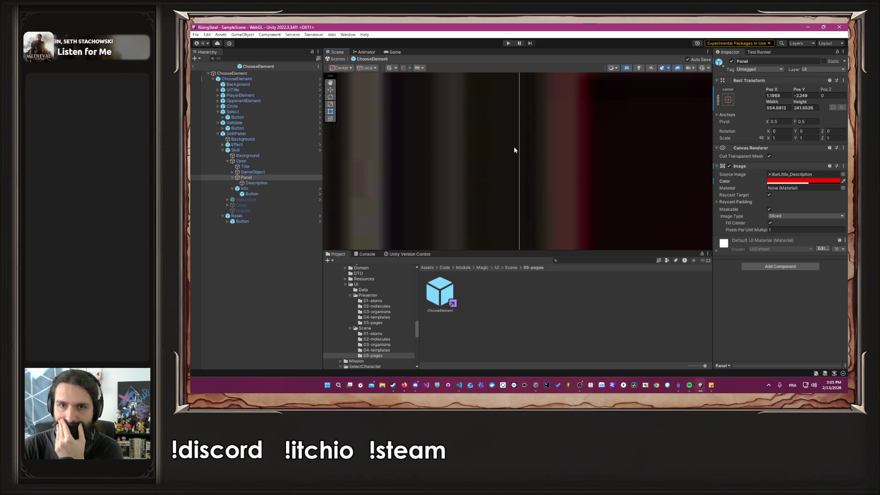
pyautogui.moveTo(518, 148)
pyautogui.mouseDown()
pyautogui.moveTo(499, 149)
pyautogui.moveTo(517, 148)
pyautogui.moveTo(509, 149)
pyautogui.mouseUp()
pyautogui.moveTo(578, 163)
pyautogui.mouseDown()
pyautogui.moveTo(600, 162)
pyautogui.moveTo(530, 92)
pyautogui.moveTo(527, 138)
pyautogui.moveTo(530, 69)
pyautogui.mouseUp()
pyautogui.scroll(8, 557, 130)
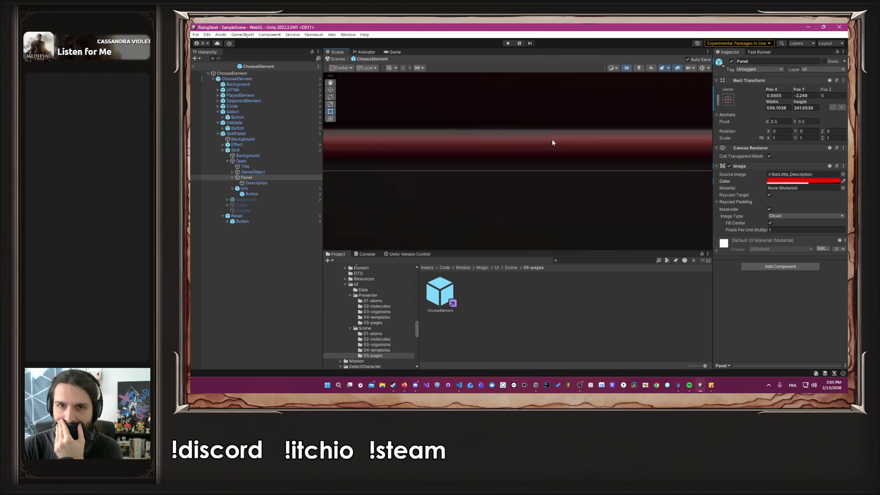
pyautogui.moveTo(567, 173); pyautogui.dragTo(560, 167)
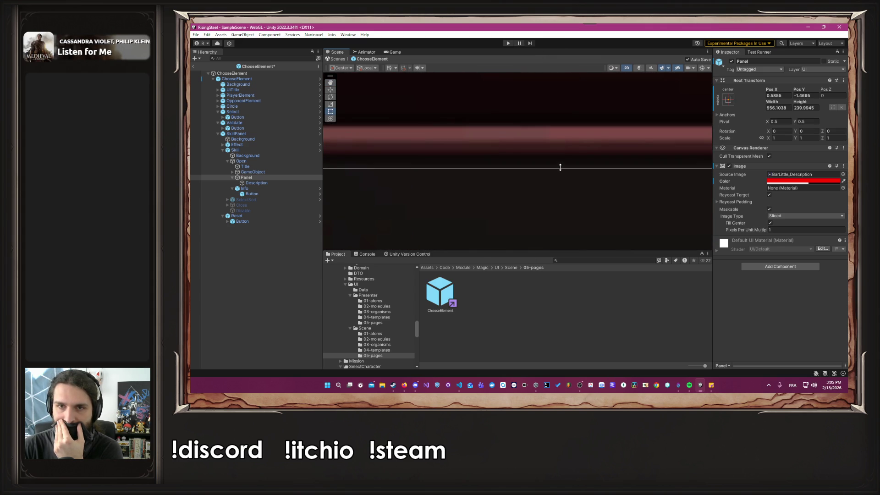
# Step: Reset the Panel colour to white with alpha 1, then hide the Panel
pyautogui.click(807, 181)
pyautogui.moveTo(824, 215); pyautogui.dragTo(750, 191)
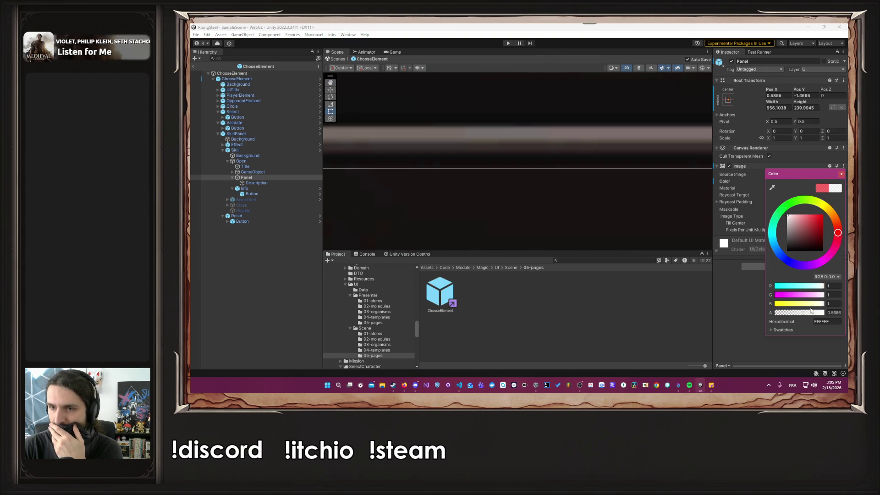
pyautogui.doubleClick(834, 313)
pyautogui.write('1')
pyautogui.click(573, 169)
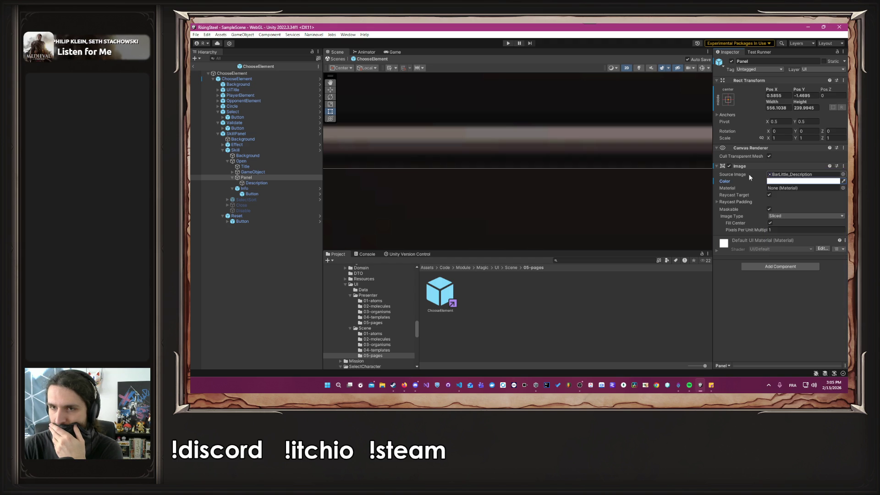
pyautogui.scroll(-5, 573, 169)
pyautogui.scroll(-3, 573, 169)
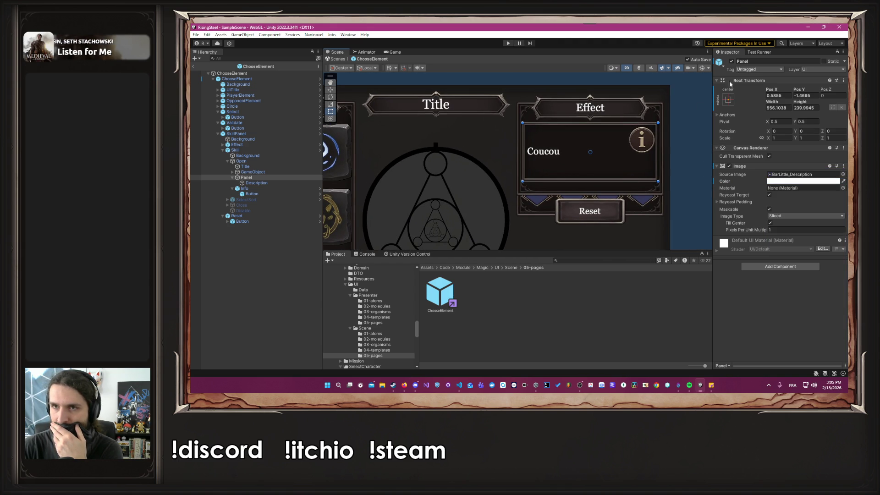
pyautogui.click(732, 62)
# Step: Toggle the description Panel on and off to compare layouts, leaving it hidden
pyautogui.click(731, 61)
pyautogui.click(731, 61)
pyautogui.click(731, 61)
pyautogui.click(732, 61)
pyautogui.click(732, 61)
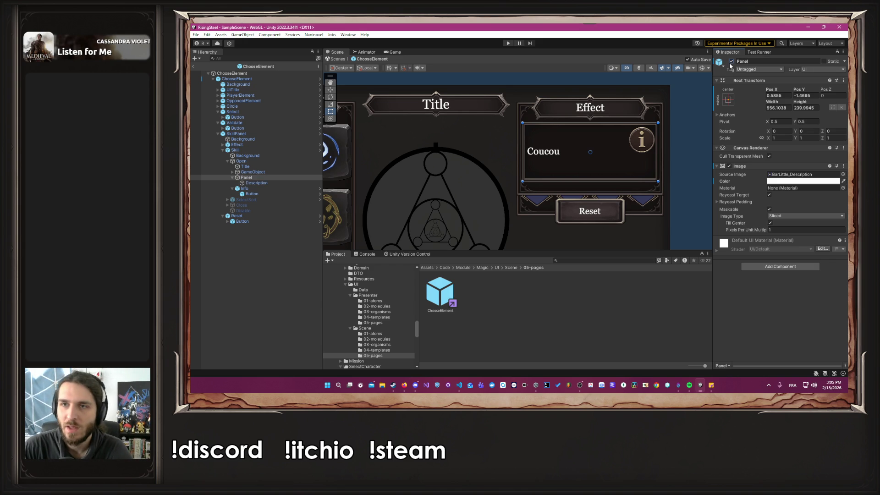
pyautogui.click(731, 62)
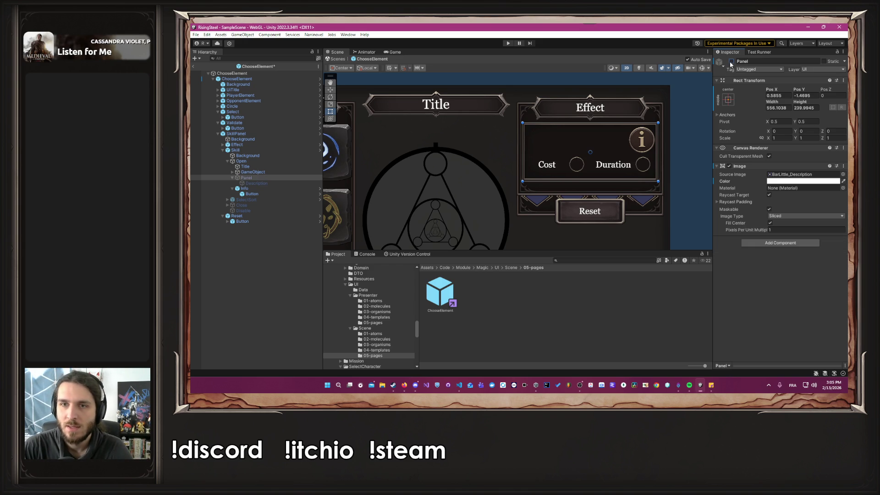
# Step: Nudge the Info icon slightly left inside the Effect box and start Play mode
pyautogui.click(282, 186)
pyautogui.click(641, 143)
pyautogui.moveTo(640, 144); pyautogui.dragTo(638, 143)
pyautogui.click(691, 150)
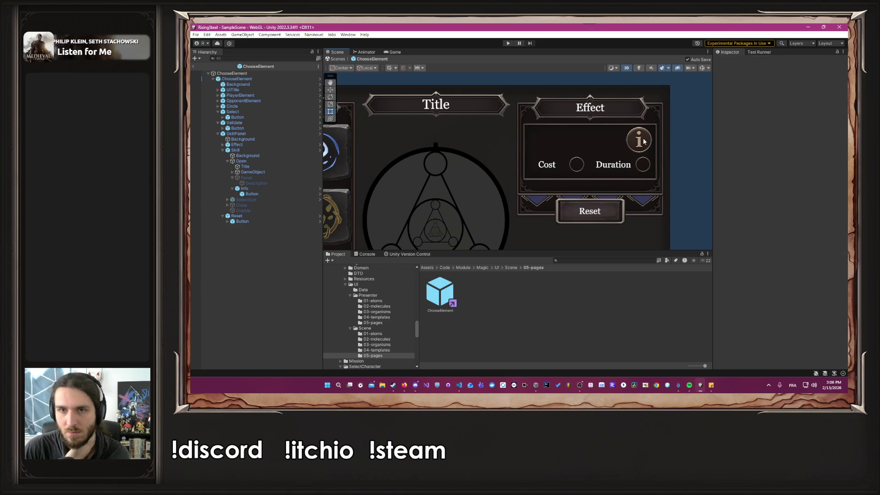
pyautogui.click(510, 43)
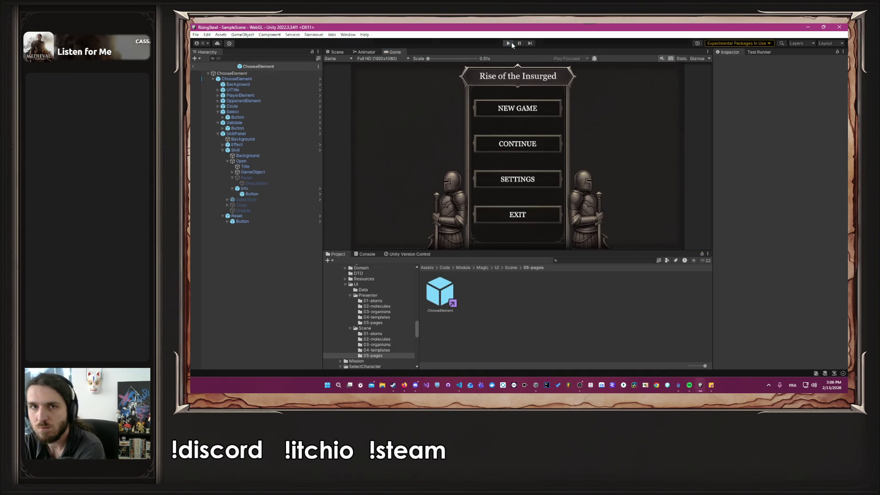
pyautogui.click(511, 43)
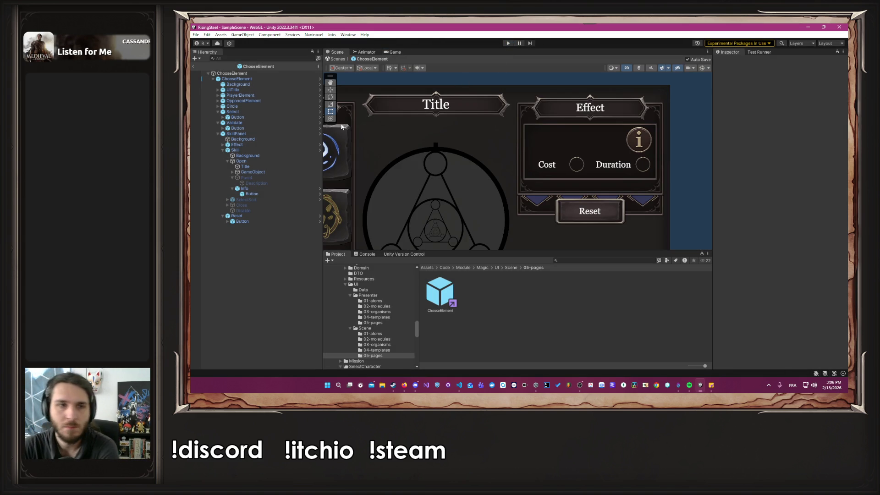
pyautogui.click(268, 149)
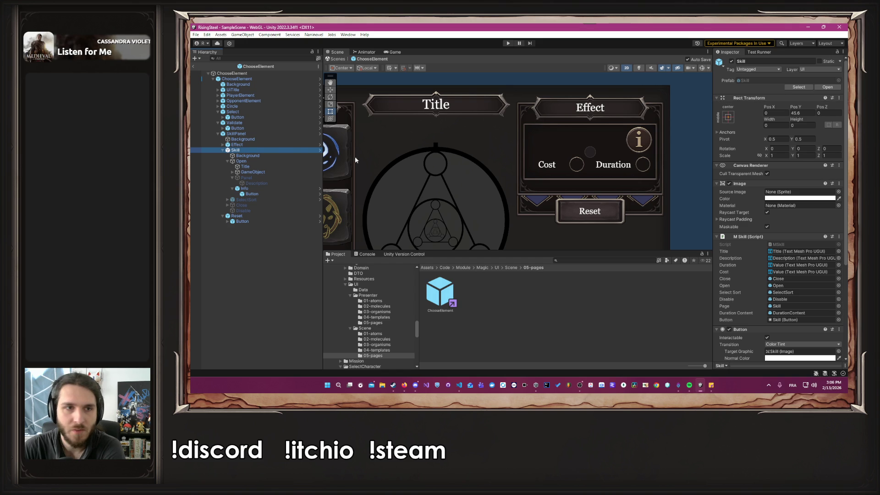
pyautogui.click(259, 133)
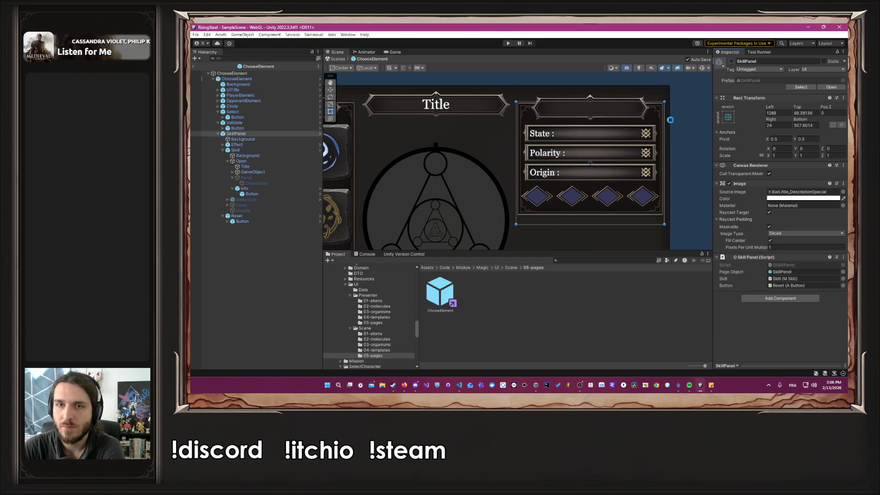
pyautogui.click(688, 122)
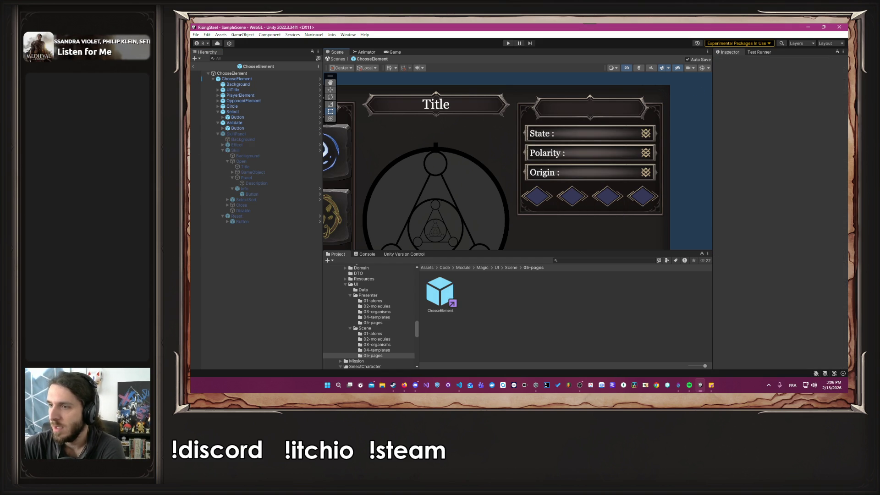
pyautogui.hotkey('alt', 'Tab')
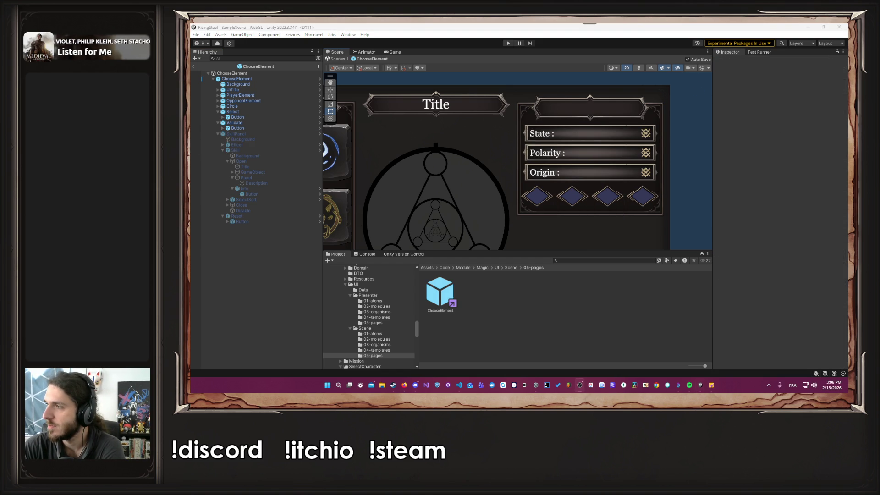
pyautogui.click(508, 43)
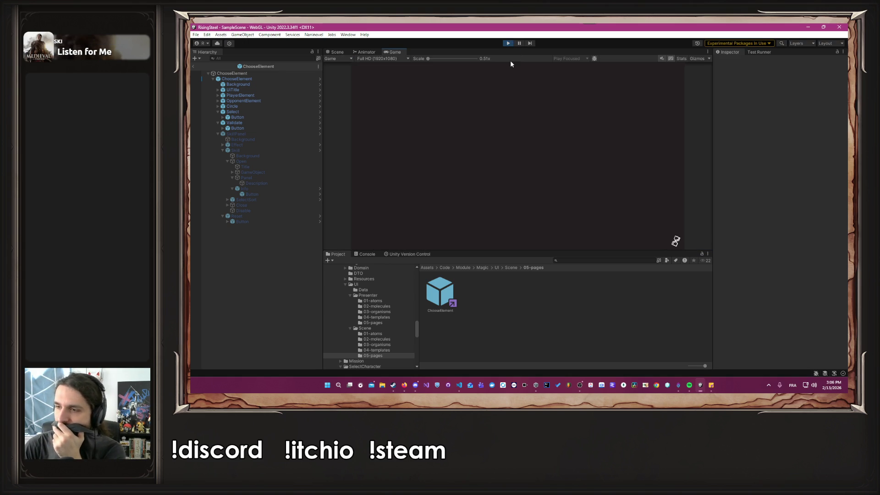
# Step: Continue past the menu and camp, check Burn's description, pick MagicSkill and open Element Craft
pyautogui.click(493, 142)
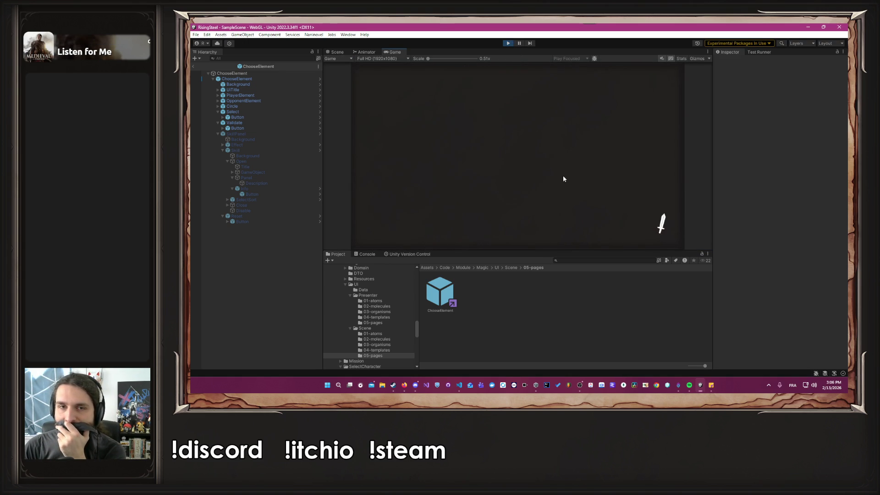
pyautogui.click(386, 188)
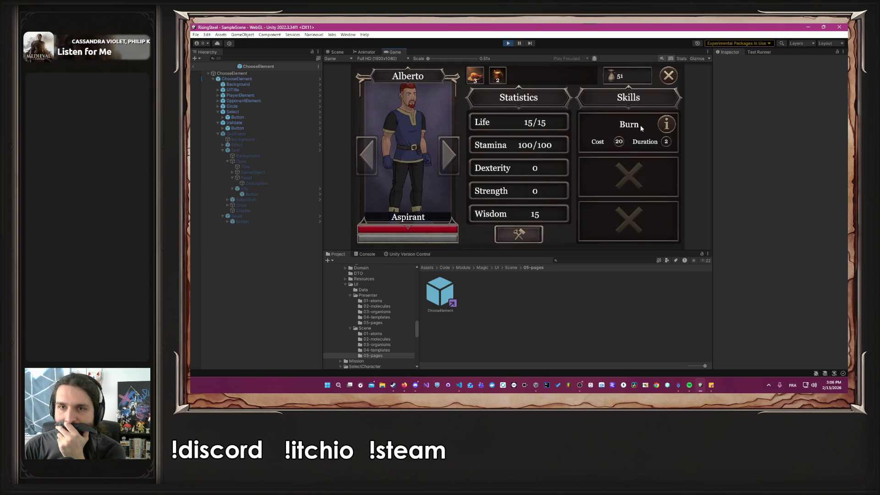
pyautogui.click(672, 124)
pyautogui.click(660, 125)
pyautogui.click(633, 125)
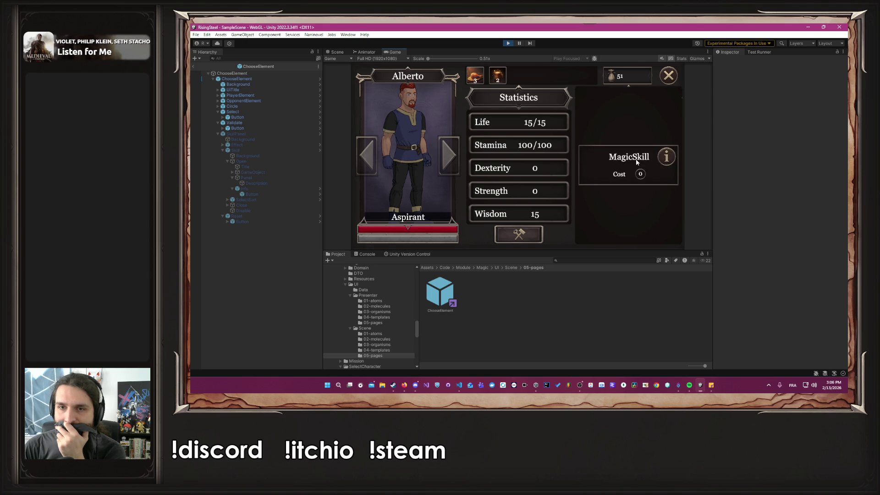
pyautogui.click(636, 158)
pyautogui.click(633, 134)
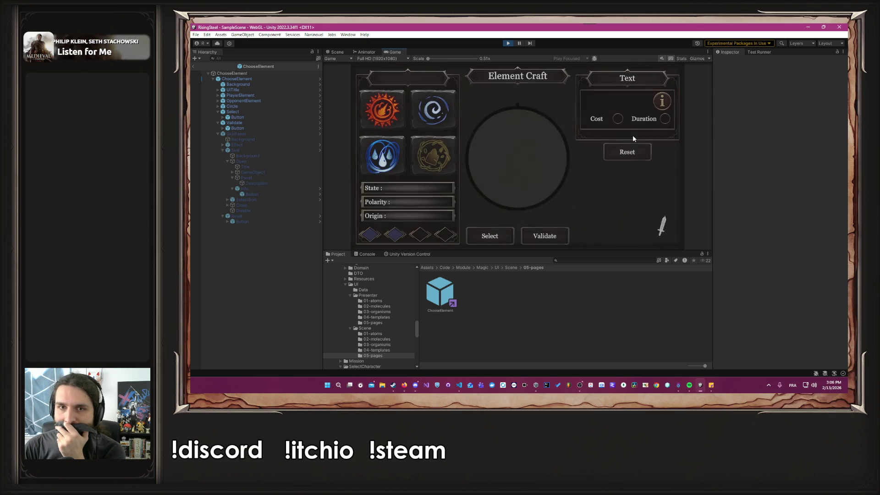
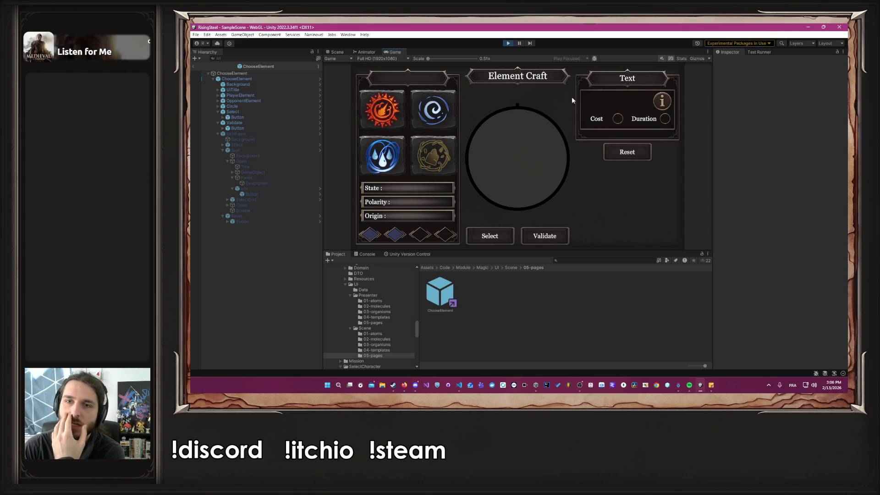
# Step: Preview the Fire, Air, Earth and Water elements on the running Element Craft screen
pyautogui.click(391, 110)
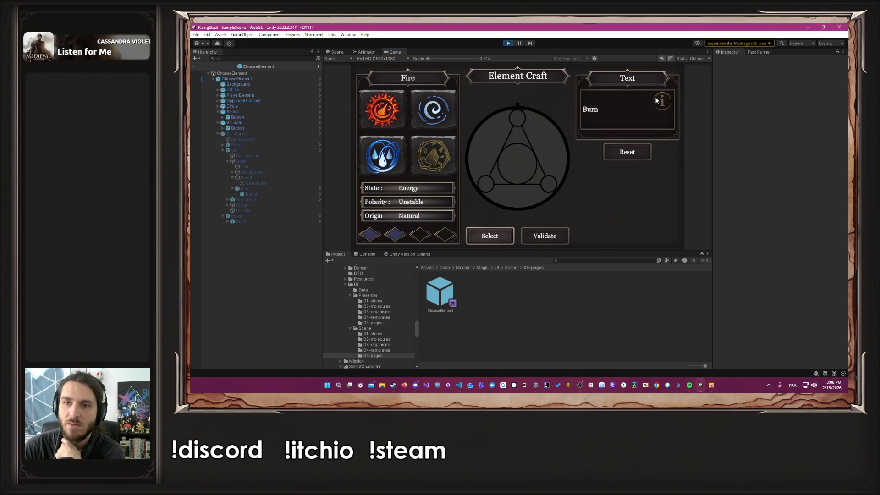
pyautogui.click(433, 110)
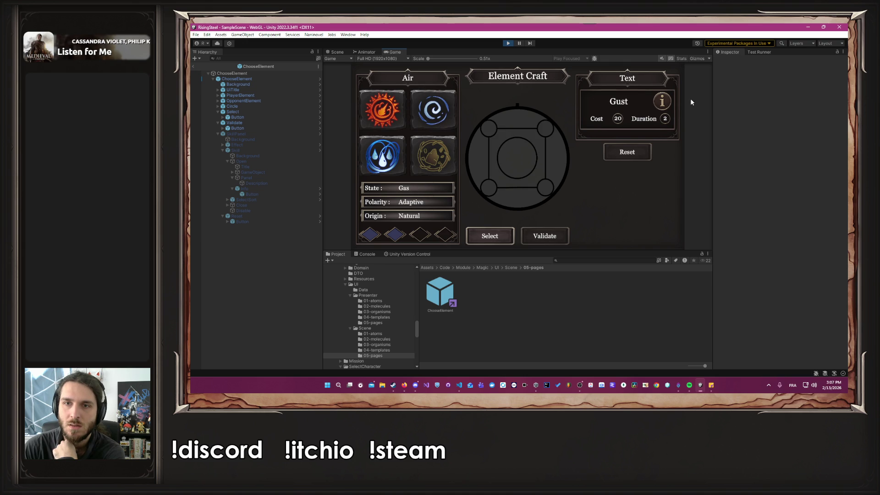
pyautogui.click(433, 156)
pyautogui.click(381, 156)
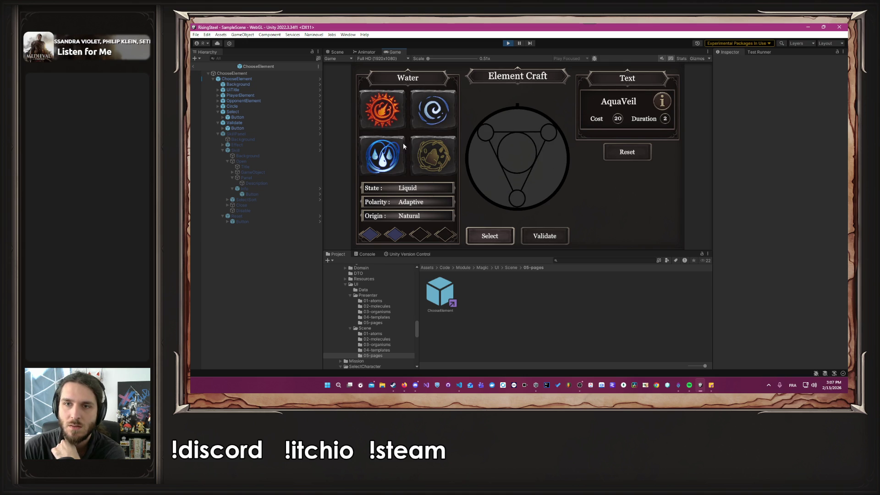
# Step: Reselect Fire, then deselect it so the element details and skill panel clear
pyautogui.moveTo(665, 113)
pyautogui.click(386, 123)
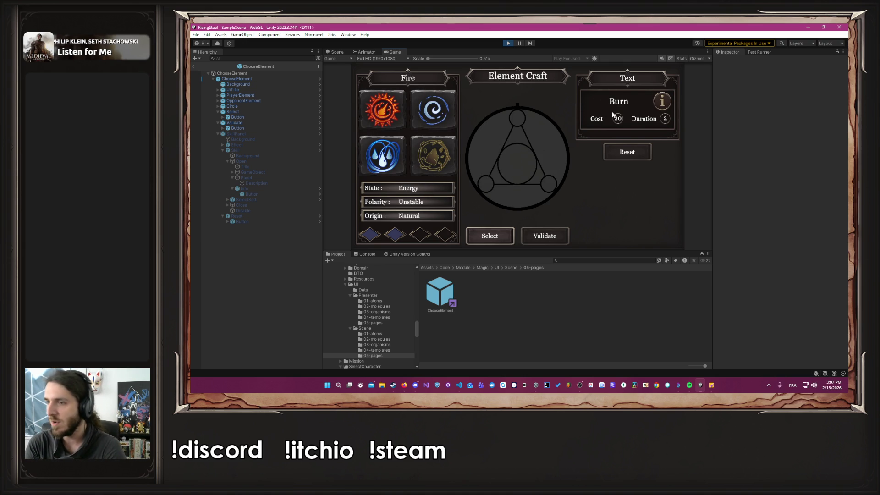
pyautogui.click(361, 118)
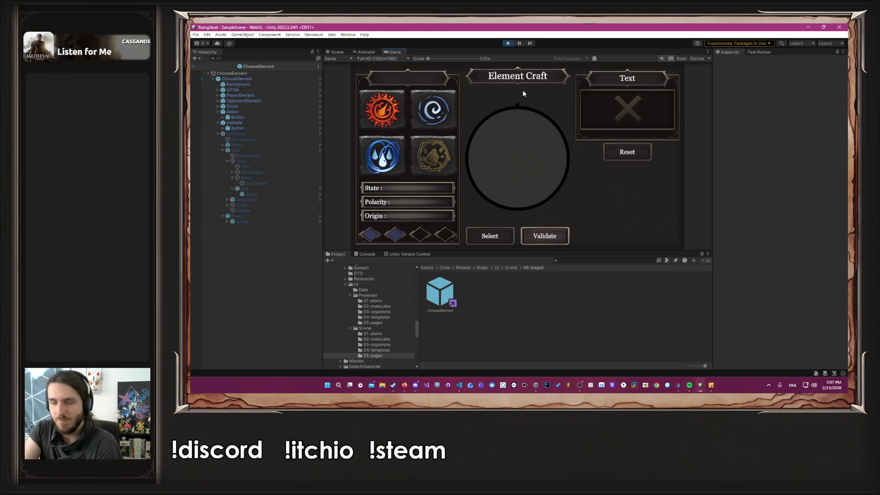
pyautogui.hotkey('alt', 'Tab')
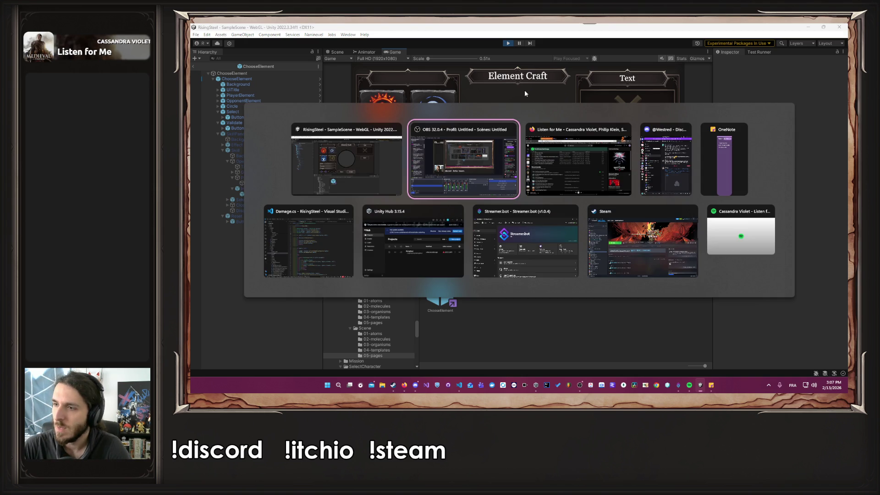
# Step: In VS Code, close Damage.cs, TFight.cs, the other fight scripts and PArenaFight.cs
pyautogui.hotkey('alt', 'Tab')
pyautogui.hotkey('alt', 'Tab')
pyautogui.hotkey('alt', 'Tab')
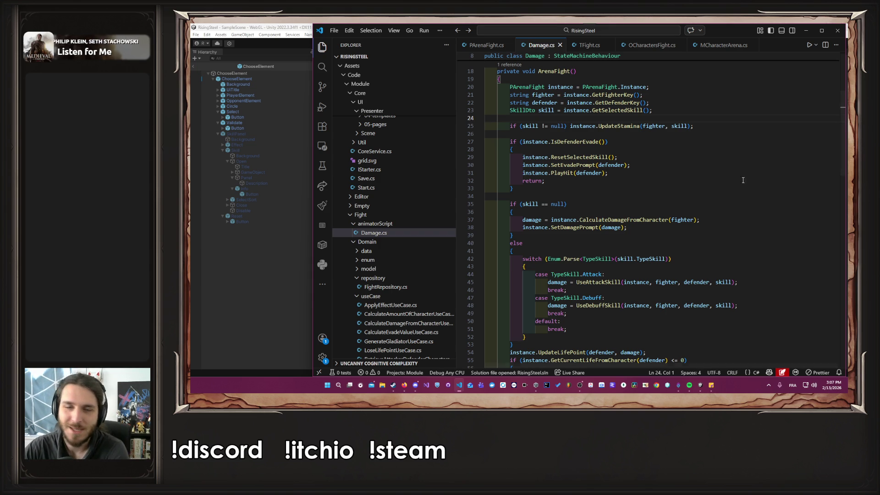
pyautogui.scroll(4, 615, 103)
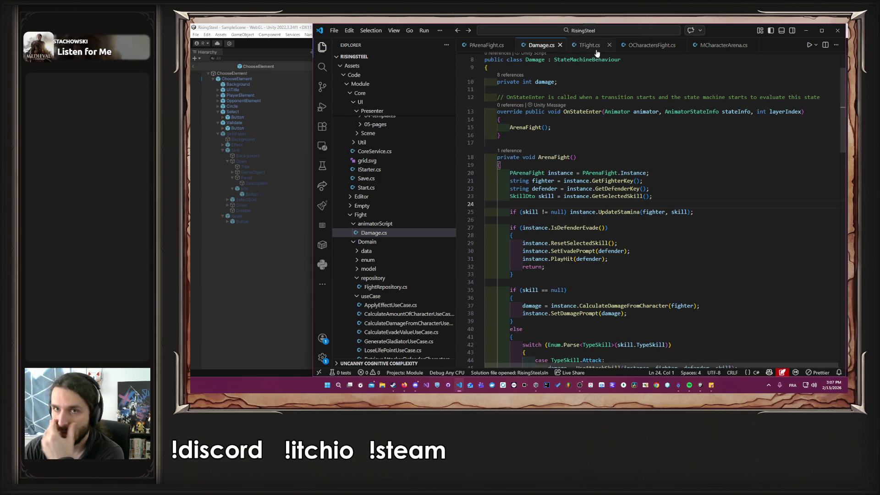
pyautogui.middleClick(534, 46)
pyautogui.middleClick(534, 46)
pyautogui.middleClick(534, 45)
pyautogui.middleClick(533, 46)
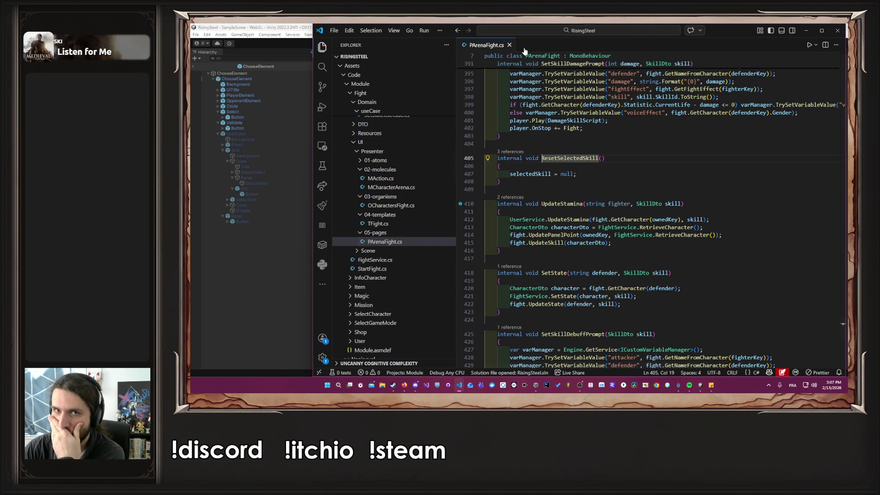
pyautogui.middleClick(493, 46)
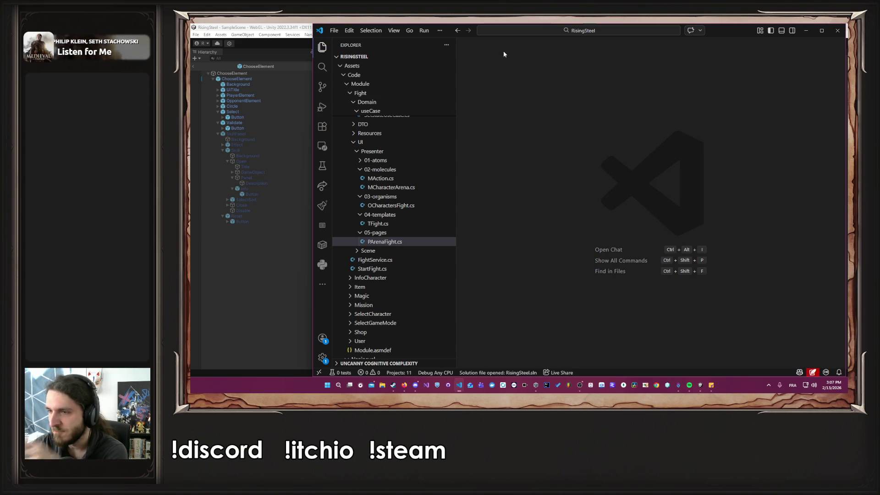
# Step: Collapse the Character, Character2D, Core and Fight folders in the Explorer
pyautogui.scroll(3, 386, 220)
pyautogui.scroll(15, 386, 219)
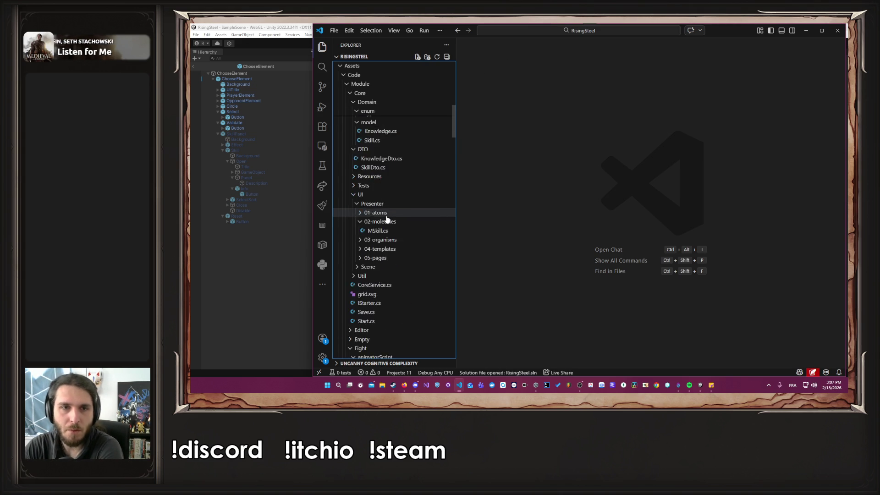
pyautogui.click(351, 175)
pyautogui.click(351, 183)
pyautogui.click(348, 195)
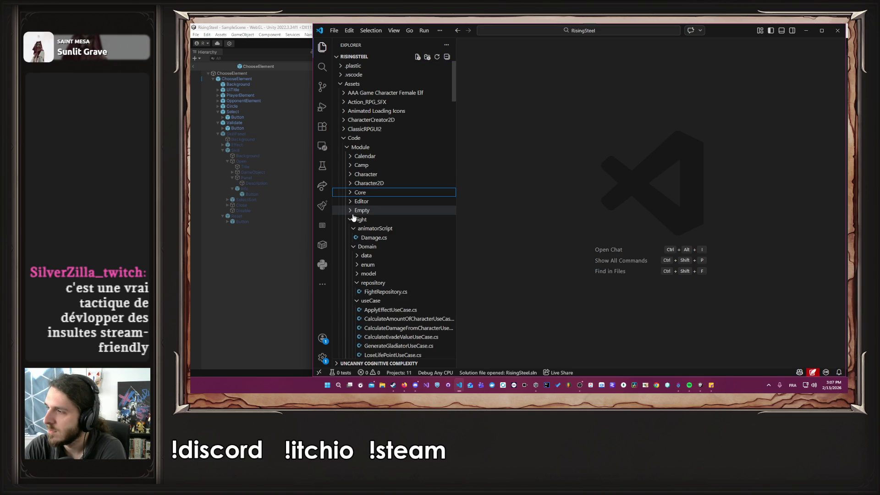
pyautogui.click(354, 219)
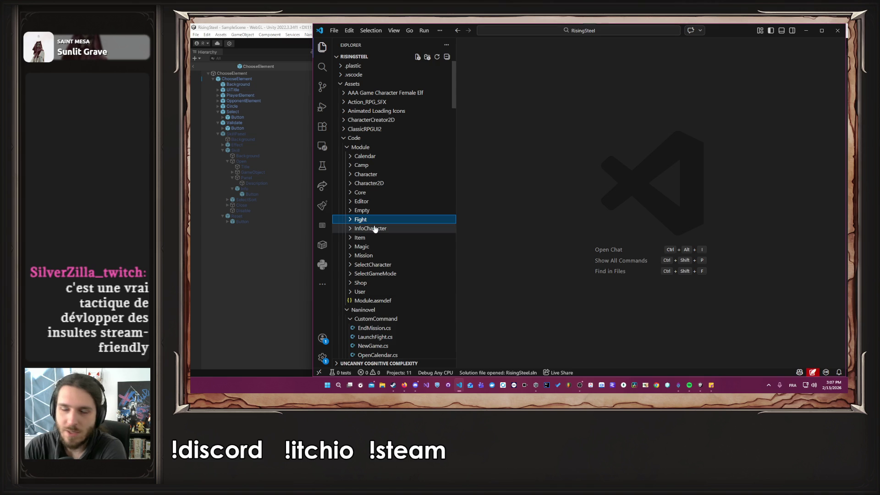
pyautogui.scroll(-2, 387, 195)
pyautogui.scroll(2, 389, 194)
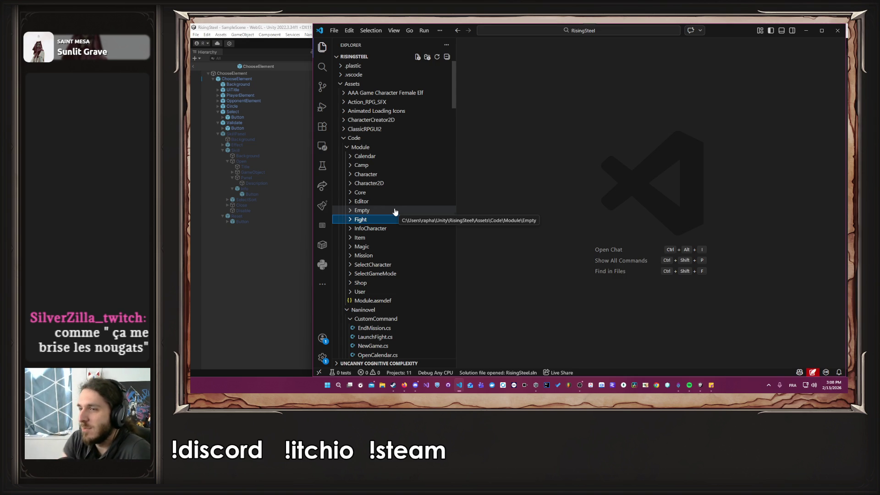
pyautogui.hotkey('alt', 'Tab')
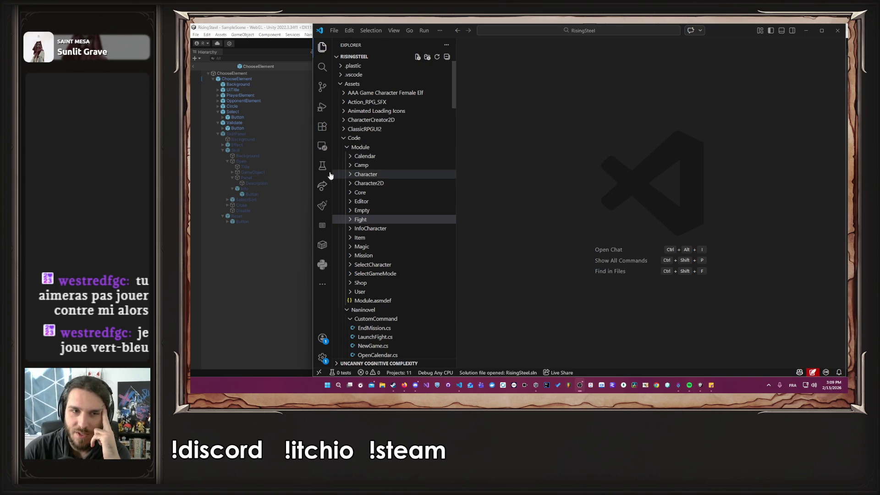
pyautogui.moveTo(313, 171)
pyautogui.mouseDown()
pyautogui.moveTo(542, 193)
pyautogui.moveTo(339, 213)
pyautogui.moveTo(324, 222)
pyautogui.mouseUp()
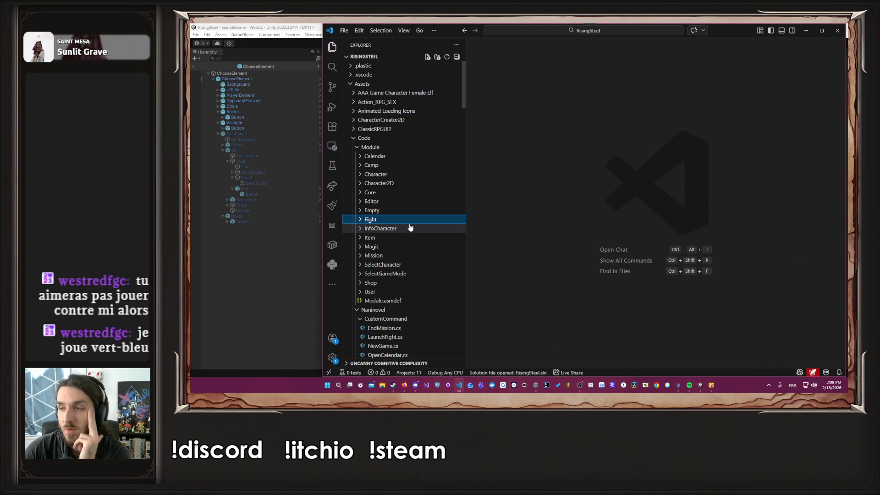
# Step: Expand the Magic module folder, then bring the Unity window back up
pyautogui.click(393, 248)
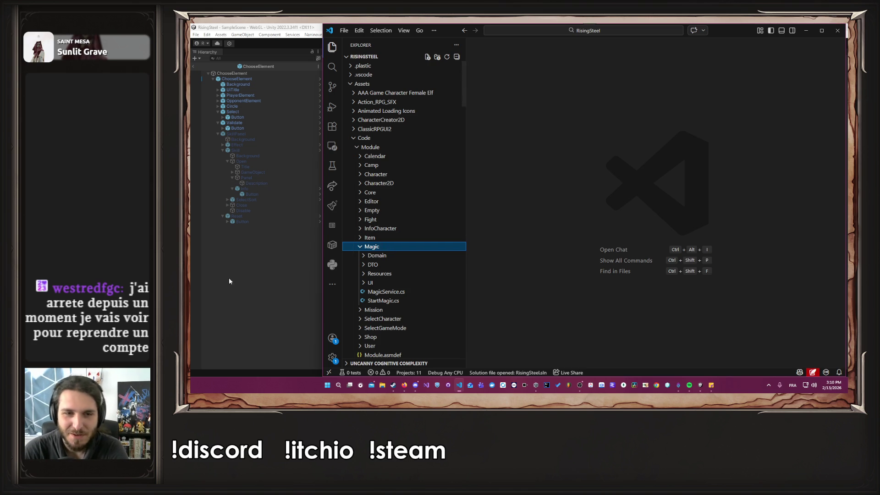
pyautogui.click(255, 246)
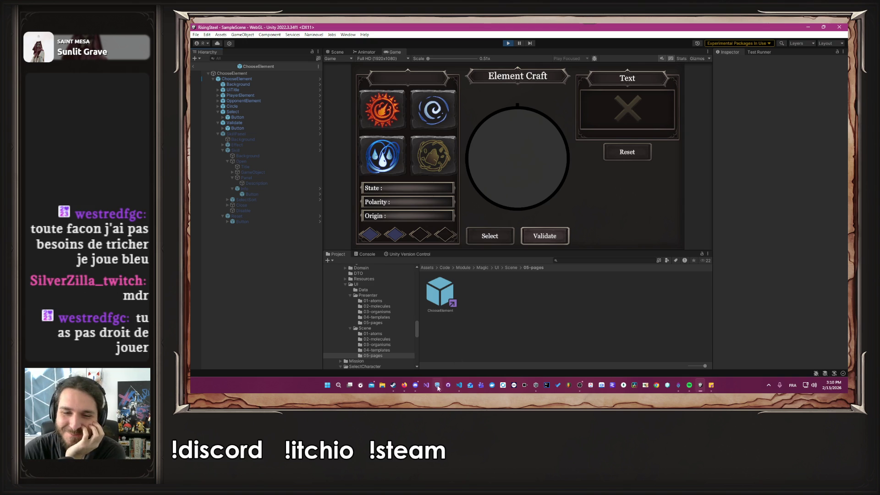
# Step: Move between VS Code and the Unity editor, scrolling the Explorer on the way back
pyautogui.click(459, 384)
pyautogui.click(564, 270)
pyautogui.scroll(-1, 412, 256)
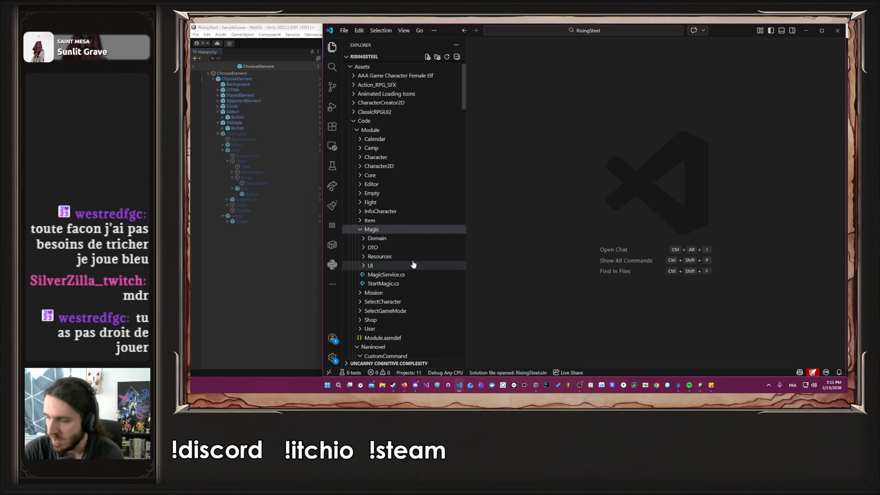
pyautogui.click(219, 303)
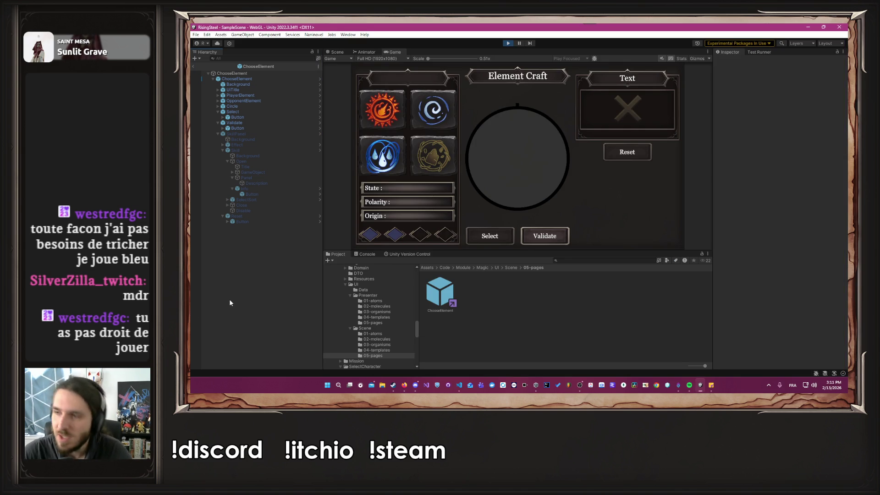
pyautogui.hotkey('alt', 'Tab')
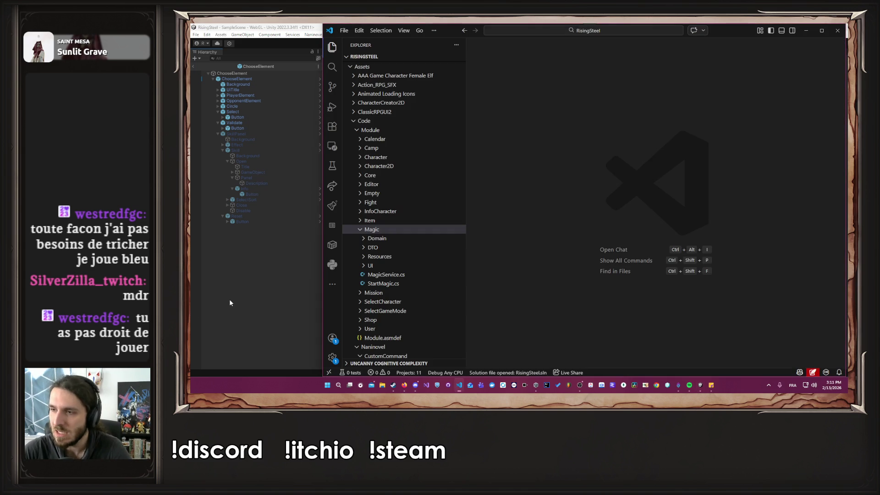
# Step: Expand Magic > UI > Presenter > 05-pages and open PChooseElement.cs
pyautogui.click(380, 265)
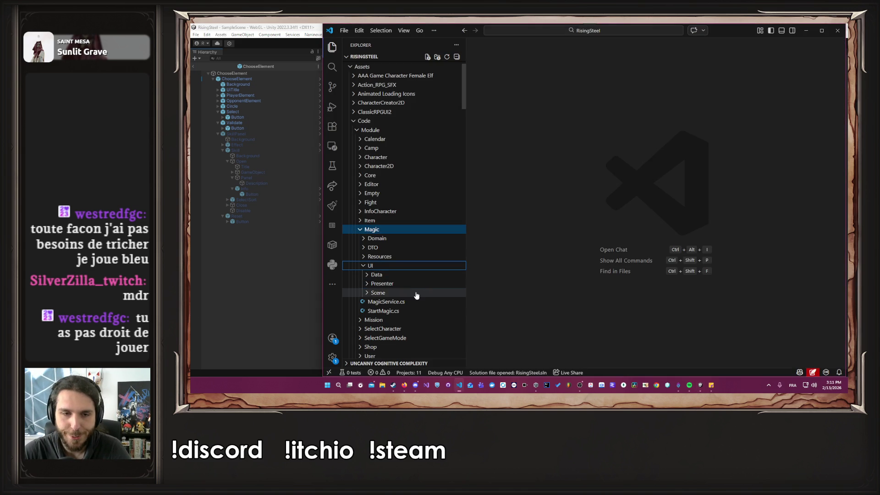
pyautogui.click(416, 293)
pyautogui.scroll(-2, 416, 294)
pyautogui.click(427, 303)
pyautogui.click(403, 258)
pyautogui.click(400, 249)
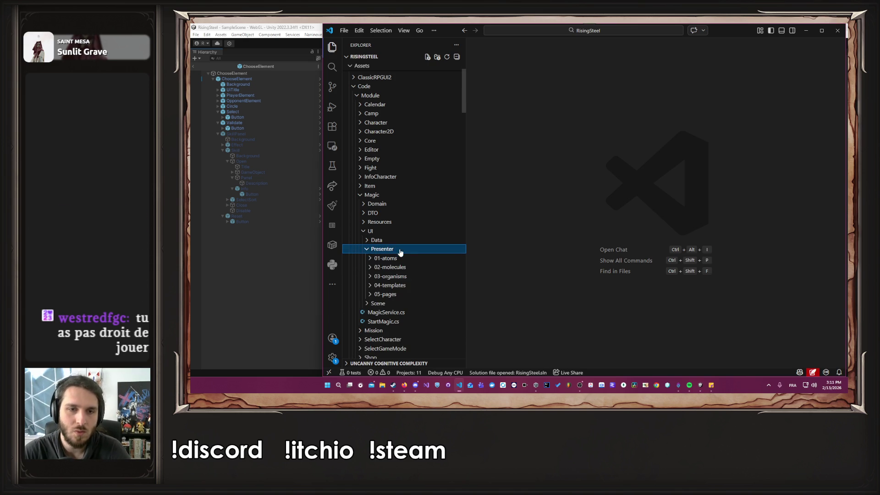
pyautogui.click(408, 294)
pyautogui.click(410, 304)
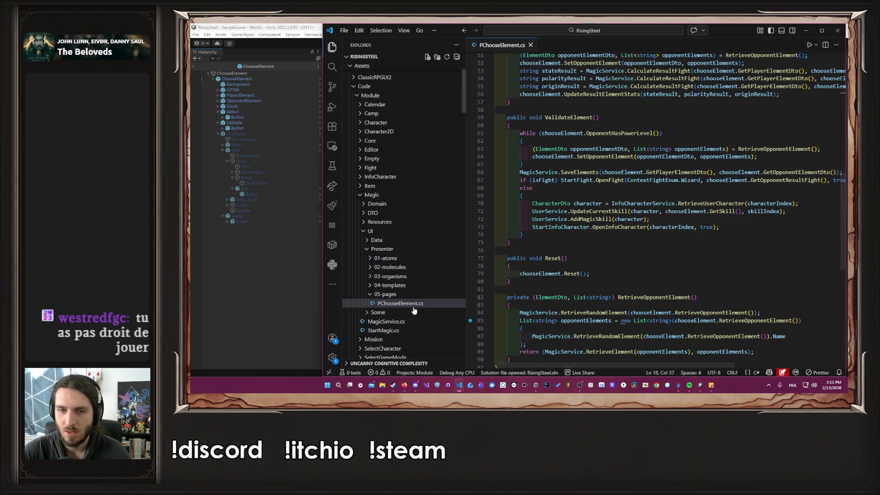
# Step: Jump from PChooseElement.cs to the TChooseElement class definition
pyautogui.scroll(10, 678, 238)
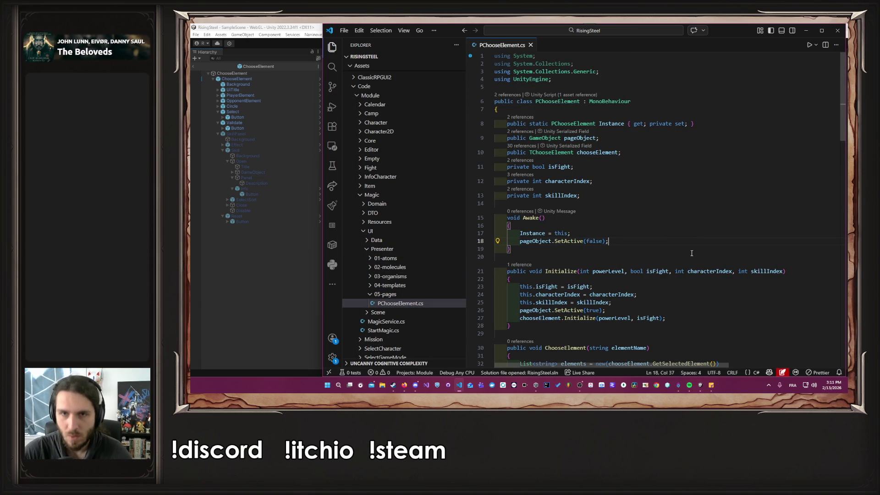
pyautogui.keyDown('ctrl'); pyautogui.click(549, 152); pyautogui.keyUp('ctrl')
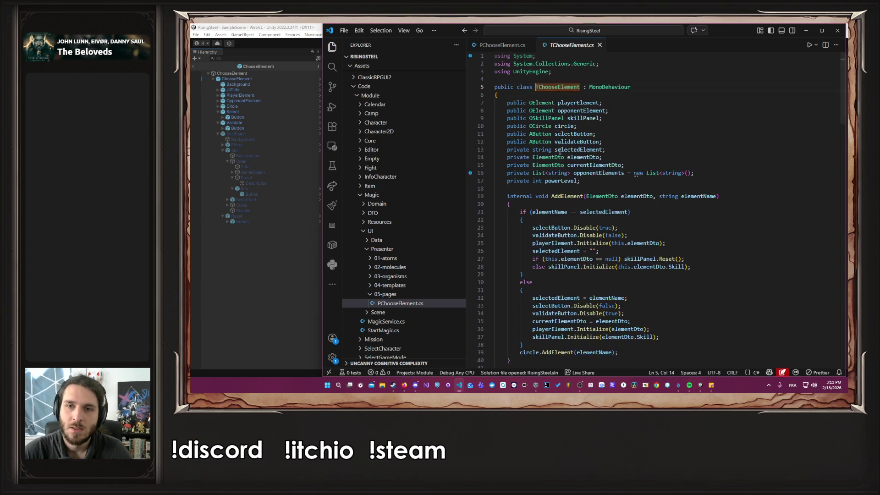
pyautogui.scroll(-2, 662, 164)
pyautogui.scroll(2, 663, 164)
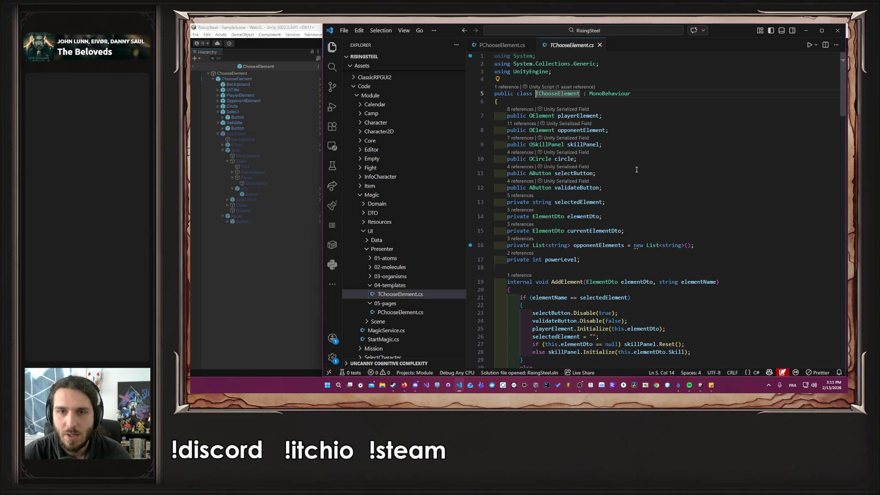
# Step: Highlight the skillPanel and elementDto uses, then follow the skill panel's Reset into OSkillPanel.cs
pyautogui.doubleClick(582, 144)
pyautogui.scroll(-3, 644, 165)
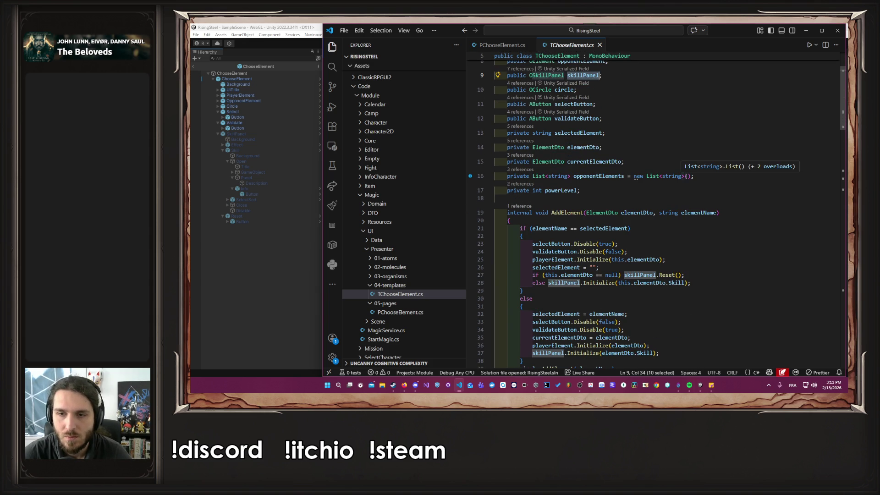
pyautogui.doubleClick(658, 282)
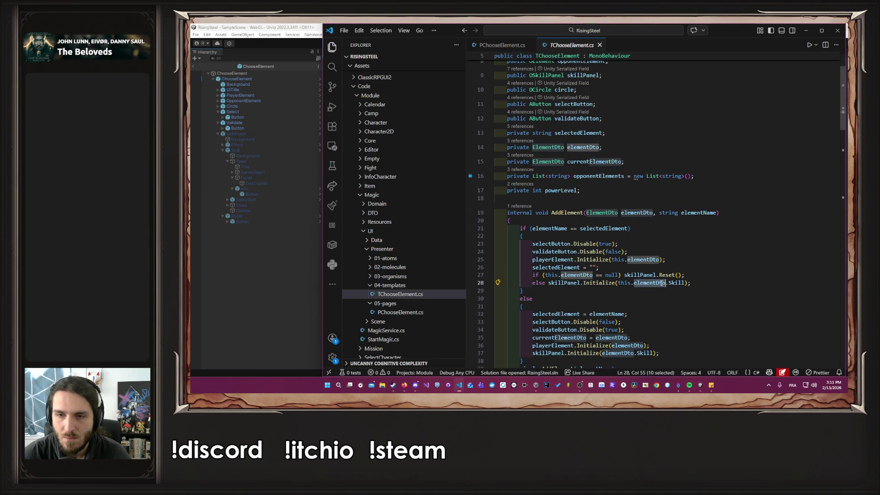
pyautogui.doubleClick(640, 275)
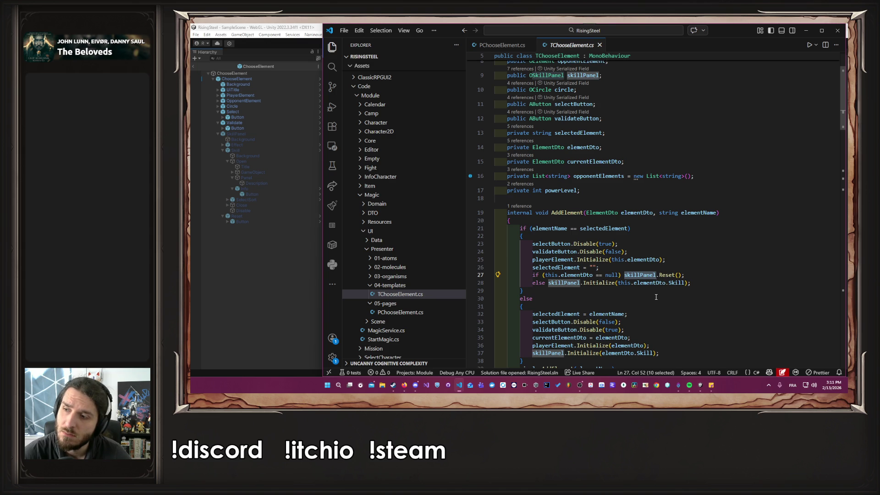
pyautogui.keyDown('ctrl'); pyautogui.click(665, 276); pyautogui.keyUp('ctrl')
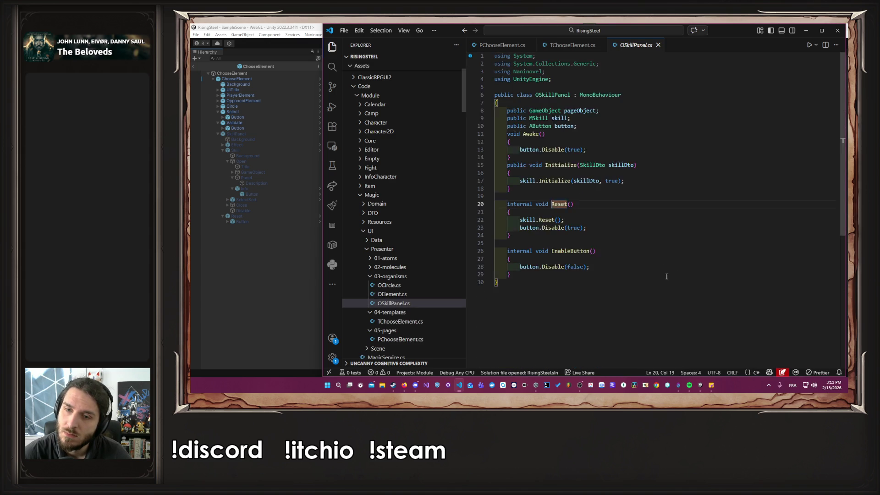
# Step: Return to TChooseElement and select the skillPanel.Reset(); call to copy it
pyautogui.hotkey('alt', 'Left')
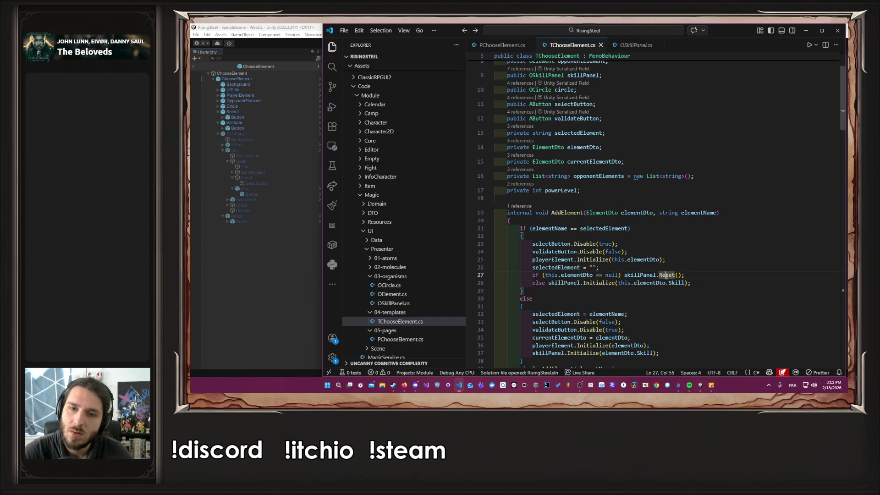
pyautogui.scroll(-8, 665, 275)
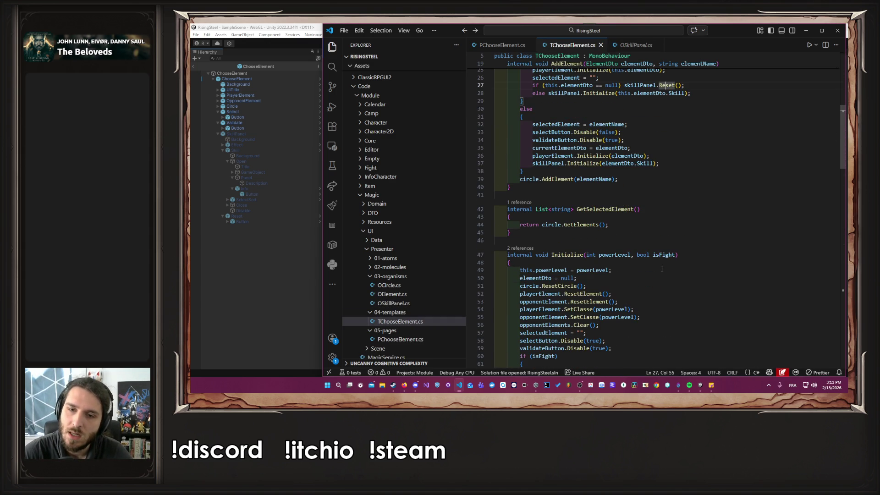
pyautogui.scroll(5, 662, 268)
pyautogui.moveTo(624, 188); pyautogui.dragTo(688, 192)
pyautogui.hotkey('ctrl', 'c')
# Step: Paste skillPanel.Reset(); after validateButton.Disable(true) in Initialize, then stop Unity's play mode
pyautogui.scroll(-8, 685, 202)
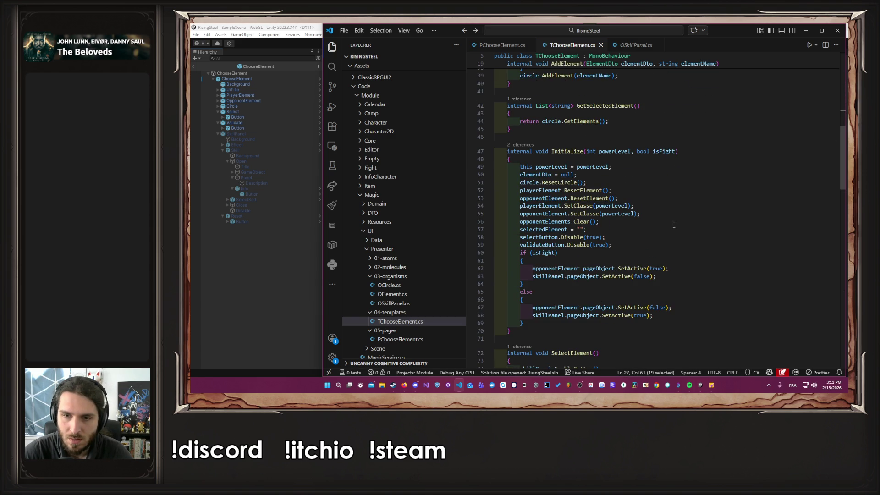
pyautogui.click(638, 246)
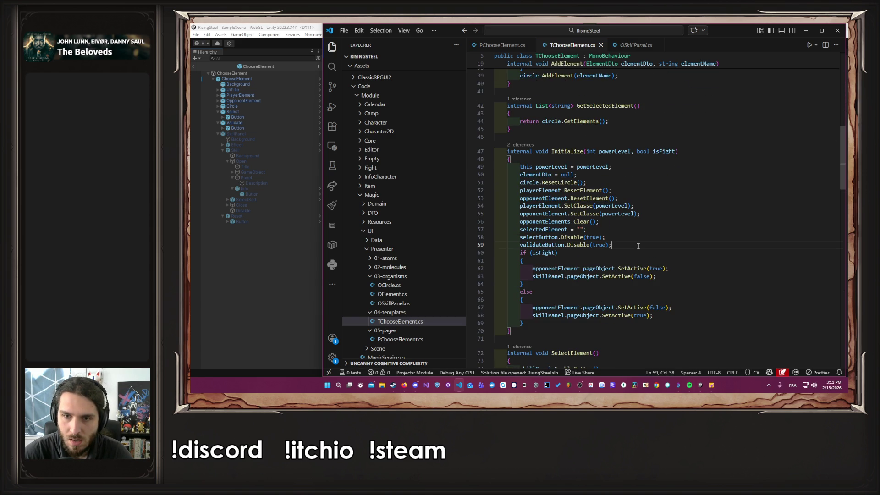
pyautogui.press('Return')
pyautogui.hotkey('ctrl', 'v')
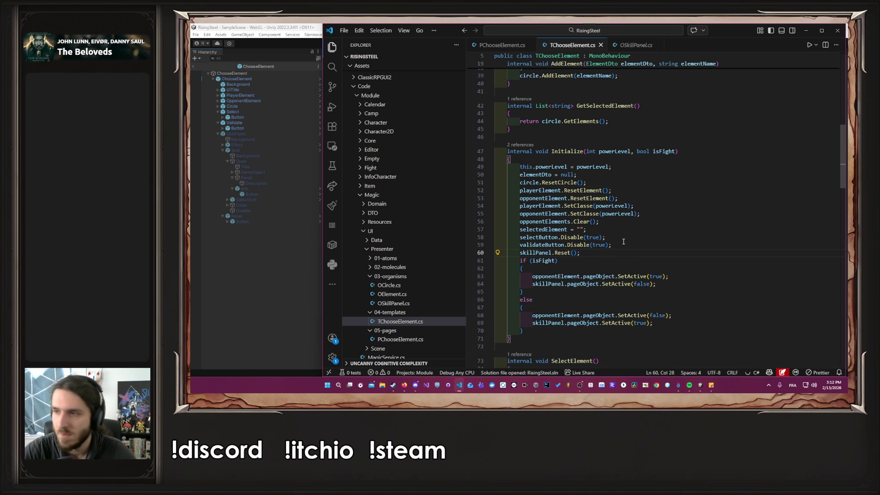
pyautogui.hotkey('alt', 'Tab')
pyautogui.click(505, 43)
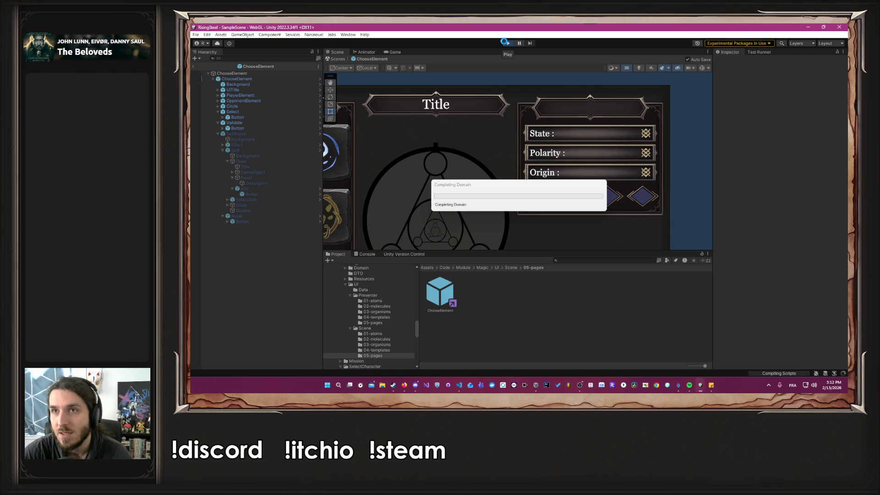
# Step: Play, continue from save slot 1, train Alberto, clear his Burn slot and choose Select Sort
pyautogui.click(505, 42)
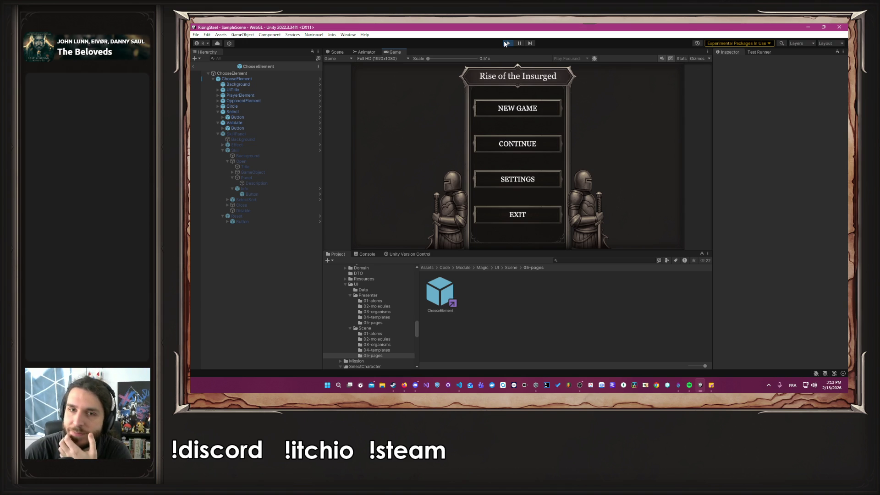
pyautogui.click(488, 142)
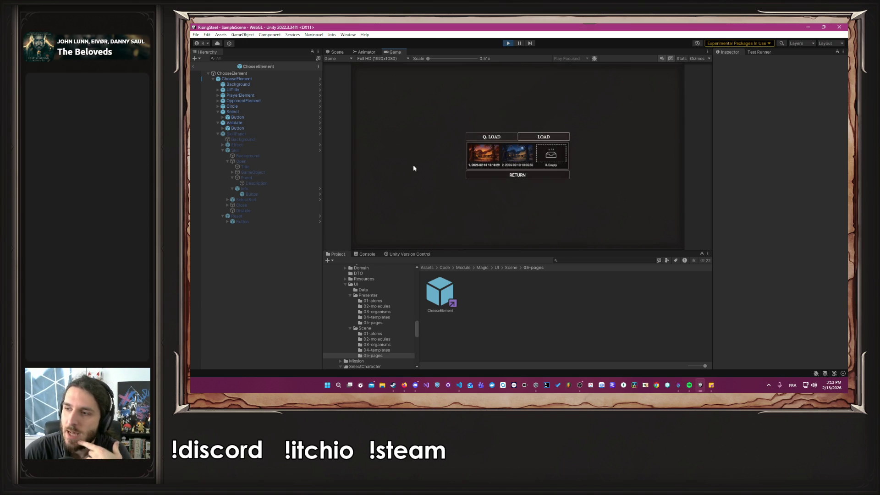
pyautogui.click(471, 159)
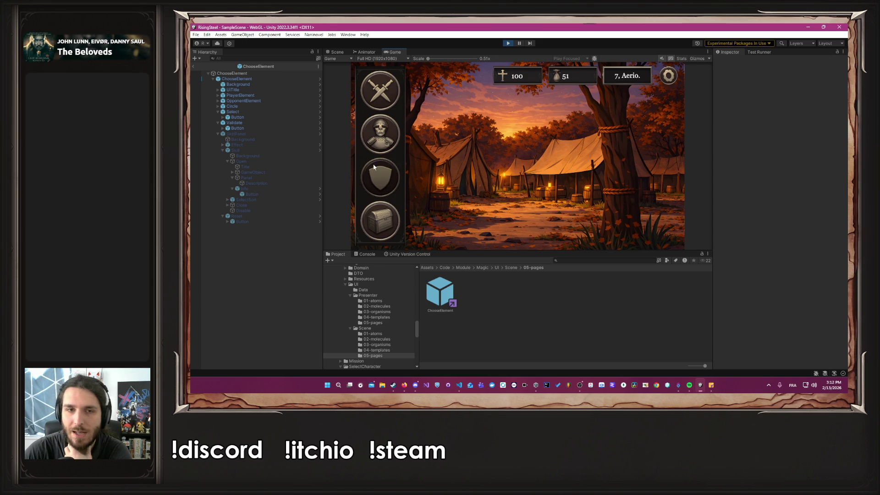
pyautogui.click(382, 188)
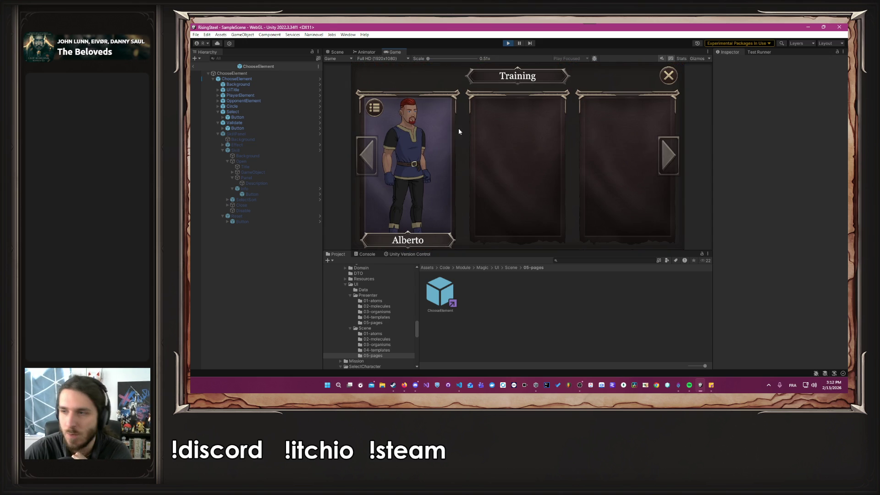
pyautogui.click(412, 164)
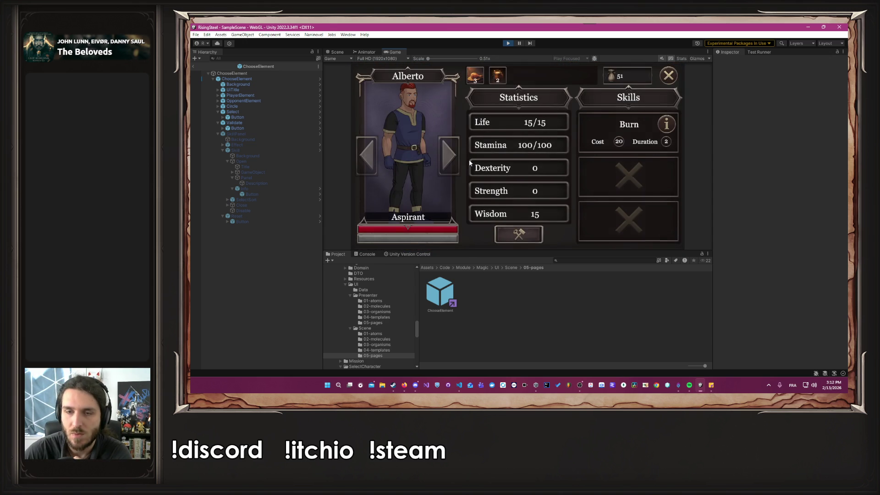
pyautogui.click(609, 119)
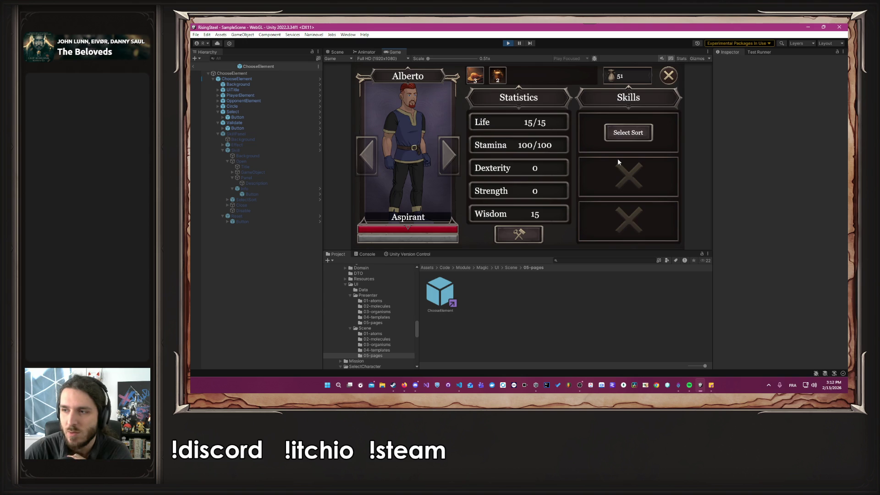
pyautogui.click(637, 133)
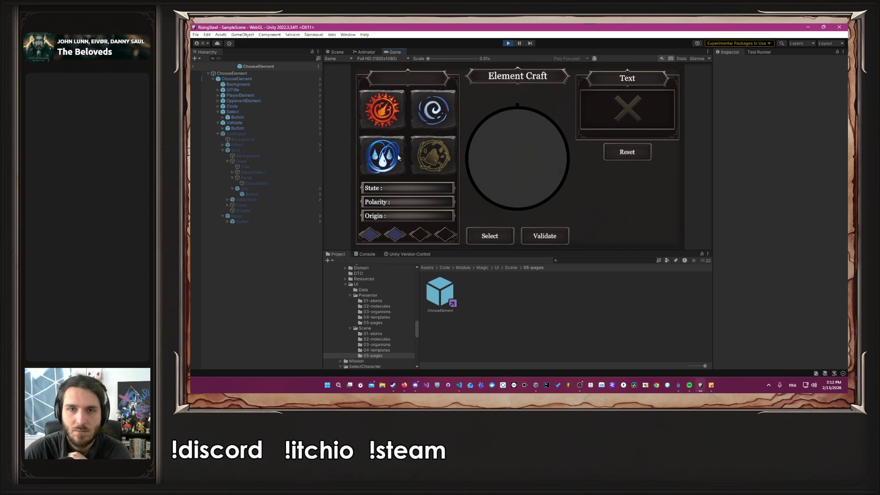
# Step: Pick Fire to see the Burn skill's details (Cost 20, Duration 2), then stop playing
pyautogui.click(397, 118)
pyautogui.click(397, 118)
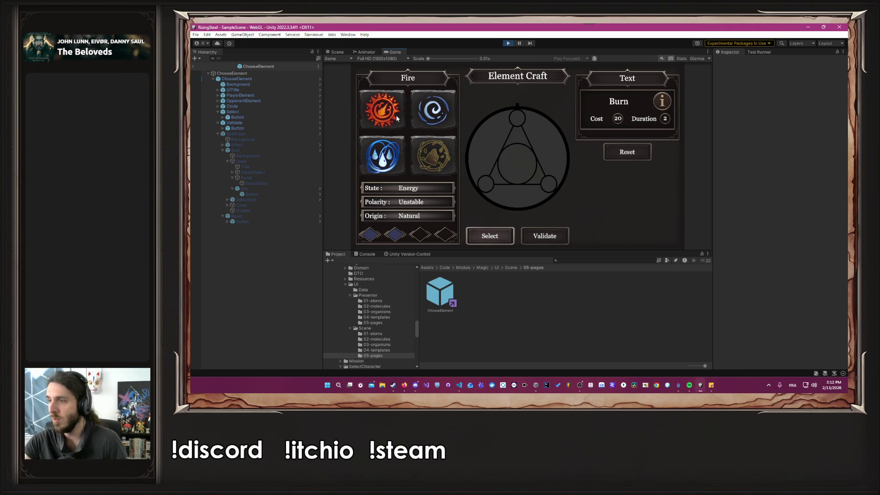
pyautogui.click(661, 102)
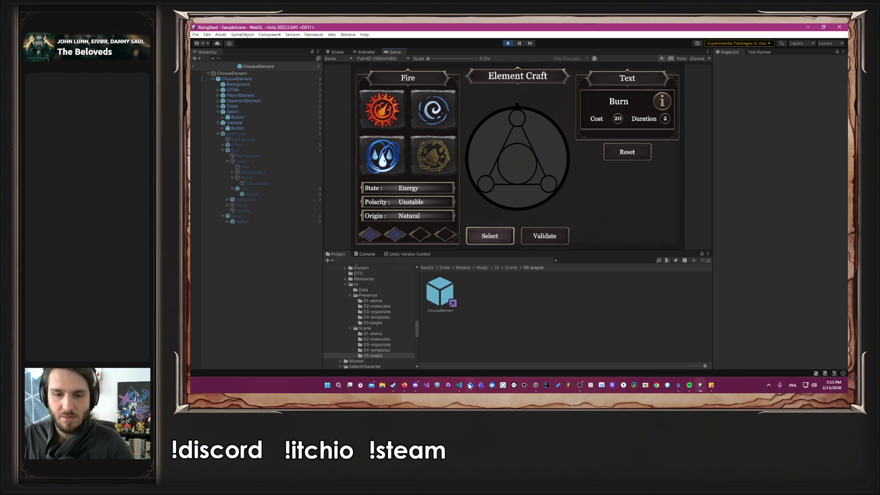
pyautogui.moveTo(461, 385)
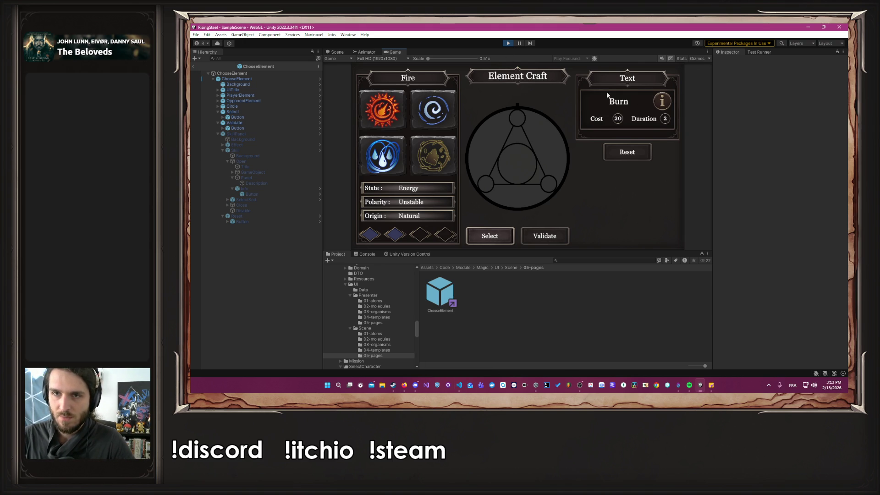
pyautogui.click(508, 43)
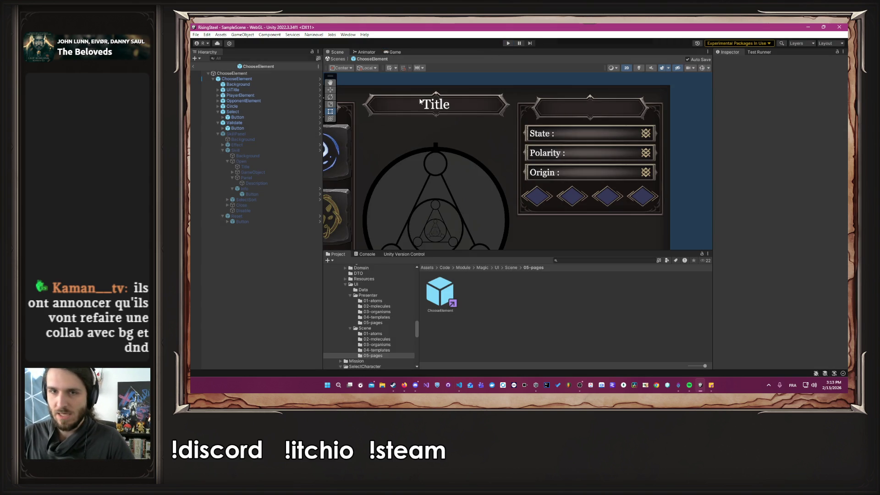
# Step: Select Effect > Skill in the Hierarchy, locate its prefab and open the Skill prefab by itself
pyautogui.scroll(-5, 445, 177)
pyautogui.click(253, 144)
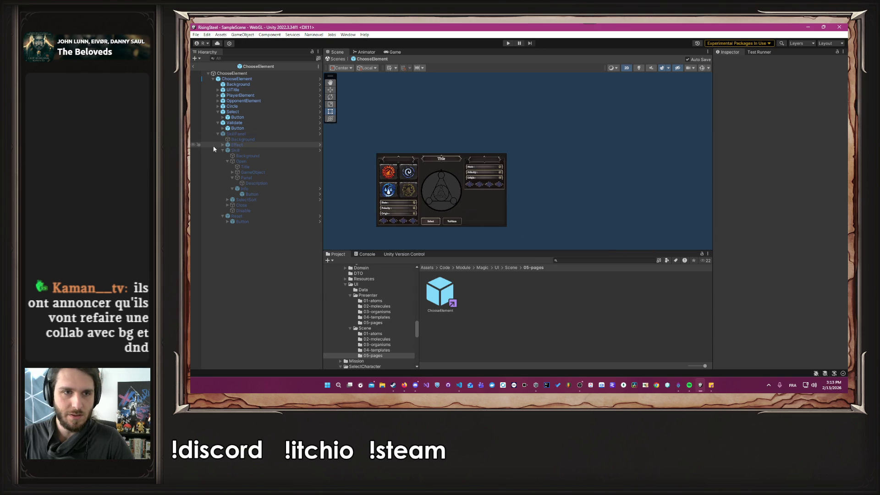
pyautogui.click(255, 150)
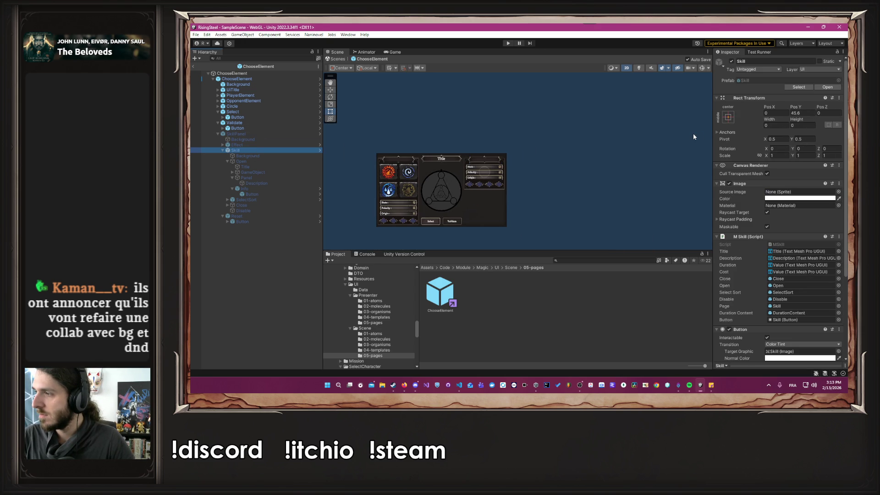
pyautogui.click(789, 87)
pyautogui.doubleClick(447, 295)
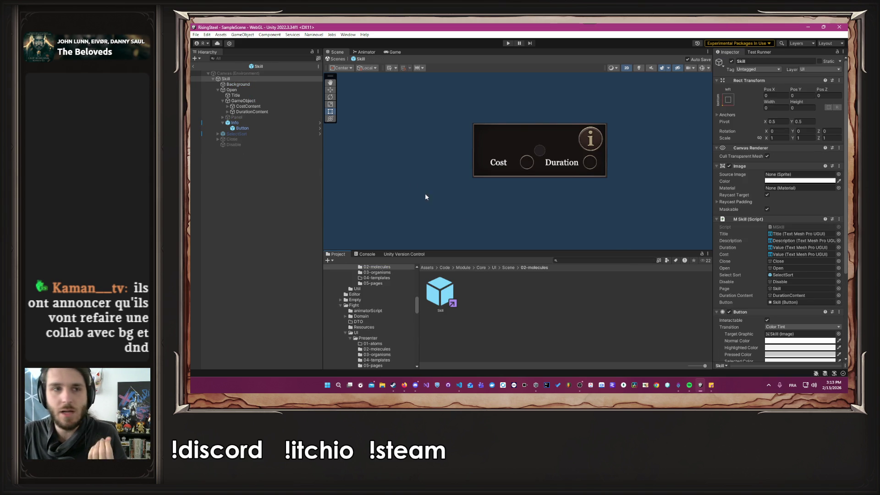
# Step: Select the Skill object in the Hierarchy and open its MSkill script from the Inspector
pyautogui.scroll(-5, 815, 177)
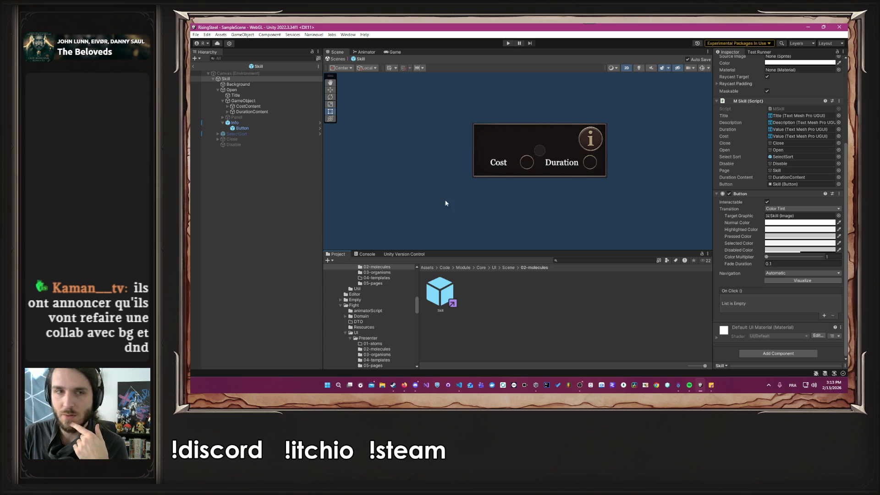
pyautogui.click(263, 78)
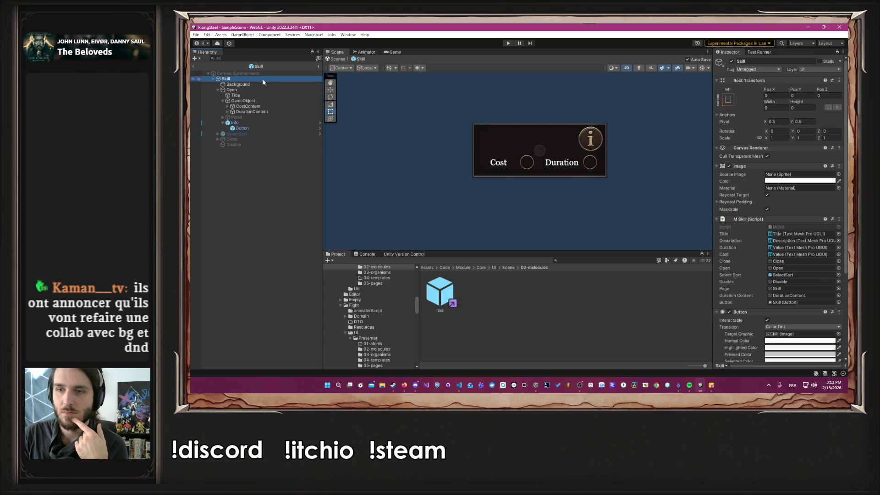
pyautogui.click(268, 74)
pyautogui.click(275, 79)
pyautogui.scroll(-5, 755, 189)
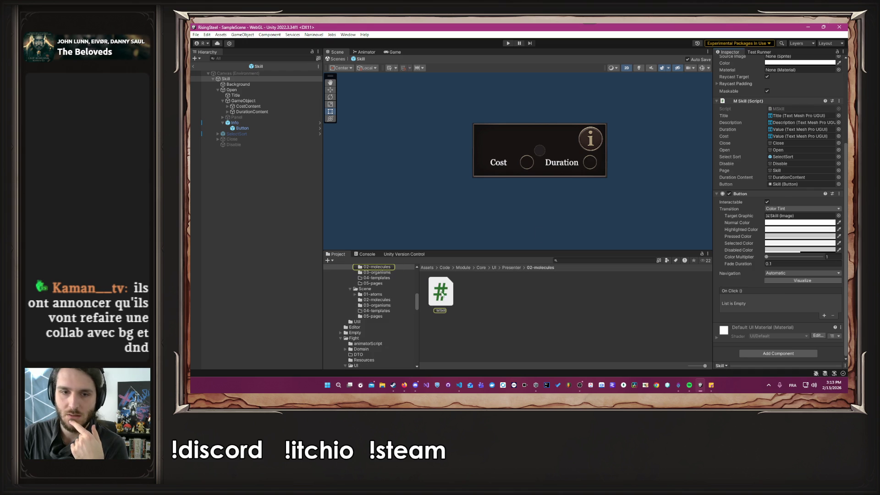
pyautogui.doubleClick(452, 290)
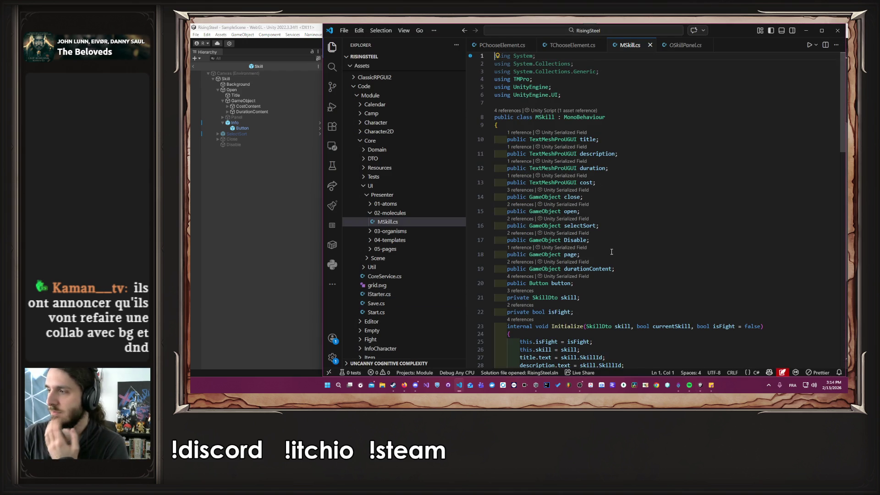
# Step: Review MSkill.cs's Initialize, Reset and OpenSlot methods, then switch to Firefox
pyautogui.scroll(-15, 705, 205)
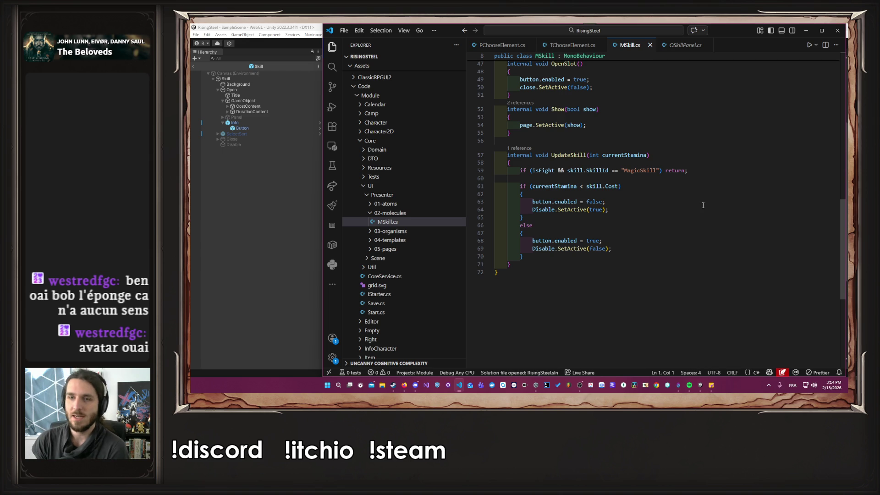
pyautogui.click(706, 194)
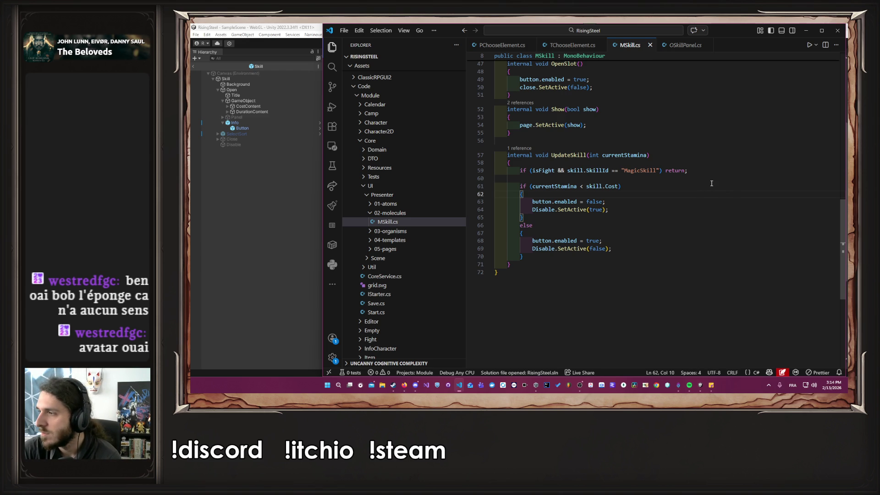
pyautogui.scroll(15, 711, 183)
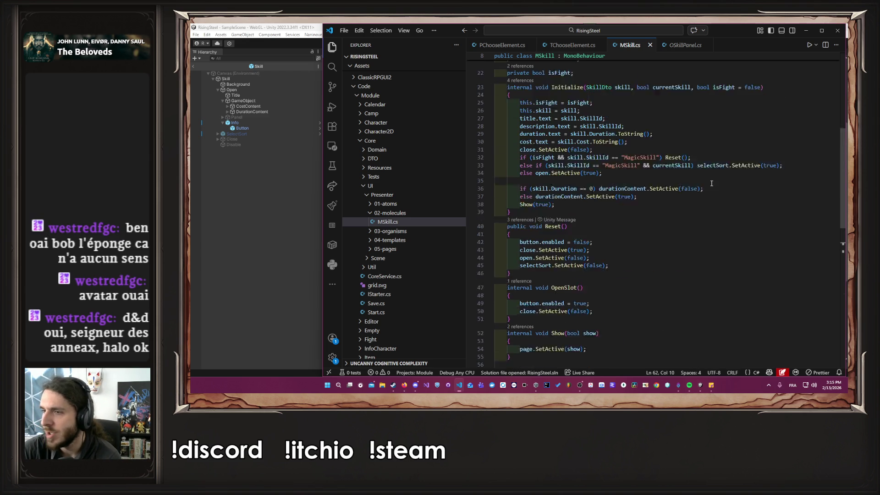
pyautogui.scroll(-5, 711, 183)
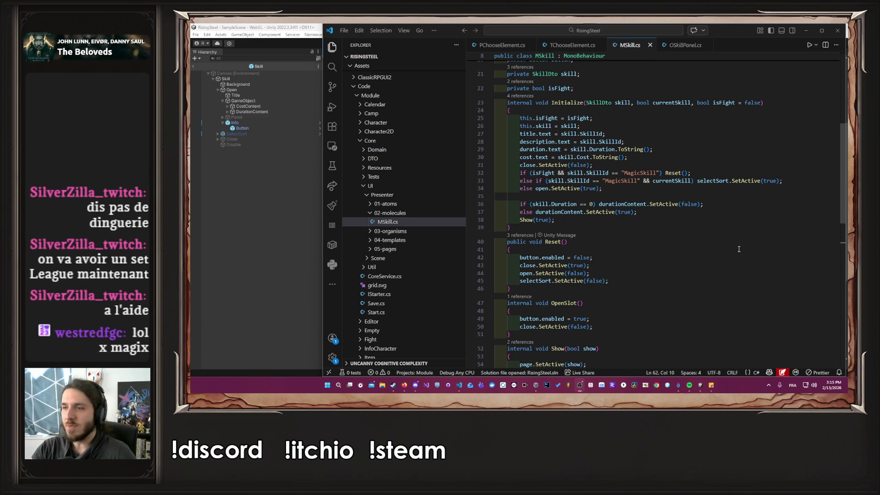
pyautogui.click(651, 319)
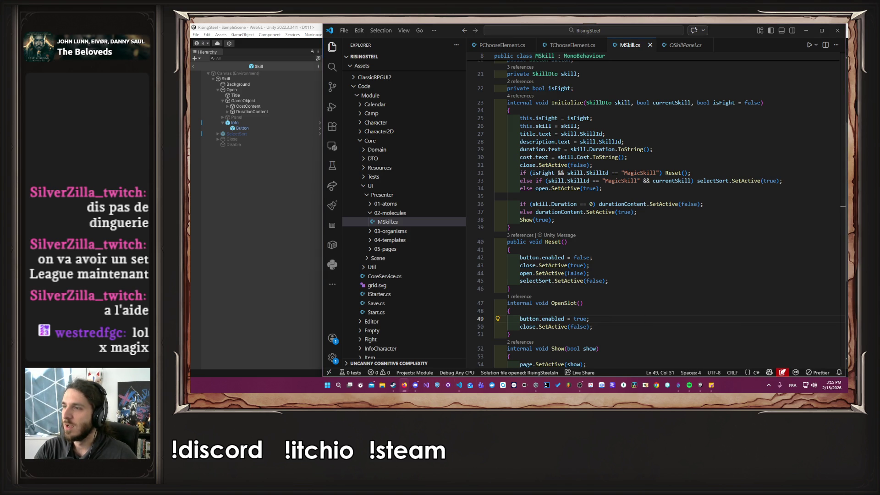
pyautogui.click(404, 385)
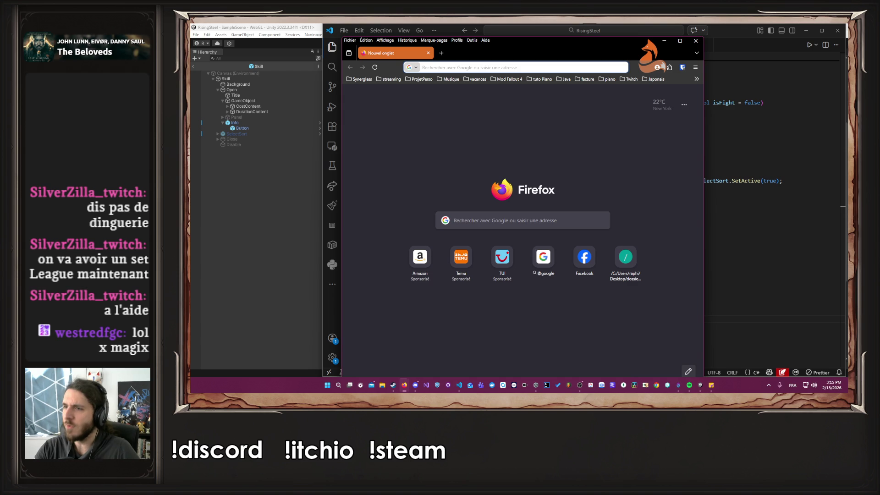
# Step: Search Google for 'Collab Magic x League of legend'
pyautogui.click(579, 69)
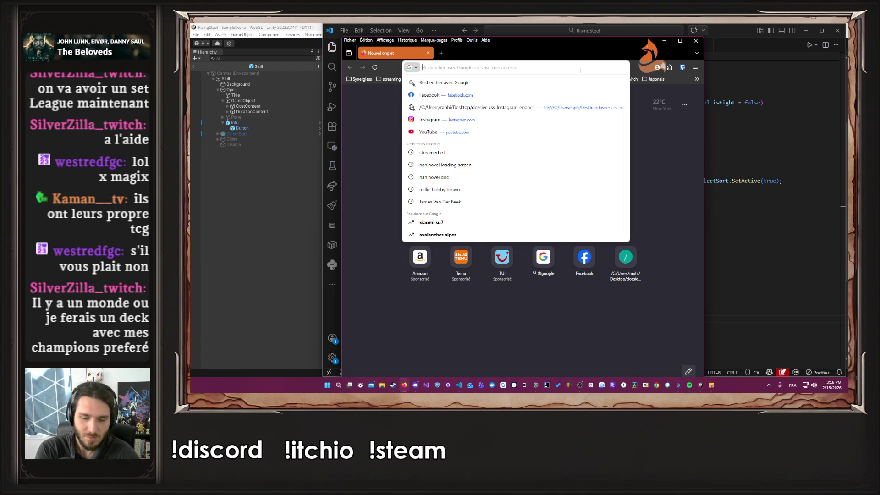
pyautogui.write('Collab Magic x')
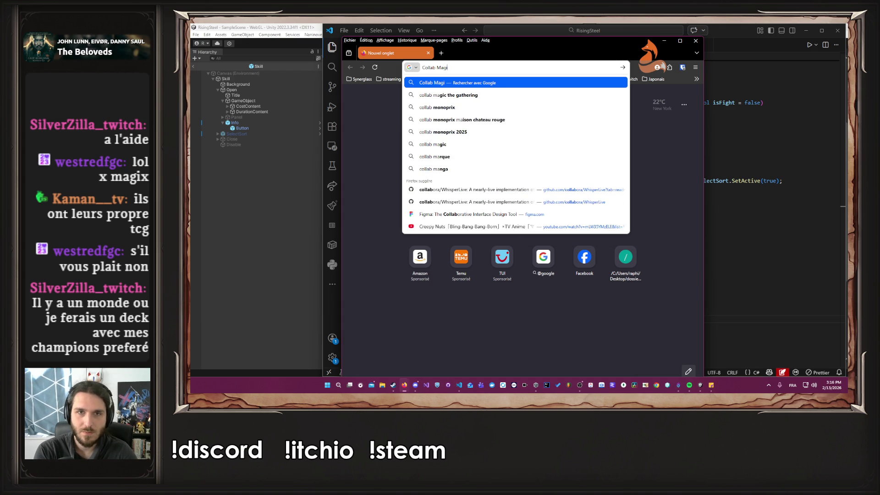
pyautogui.write(' Lea')
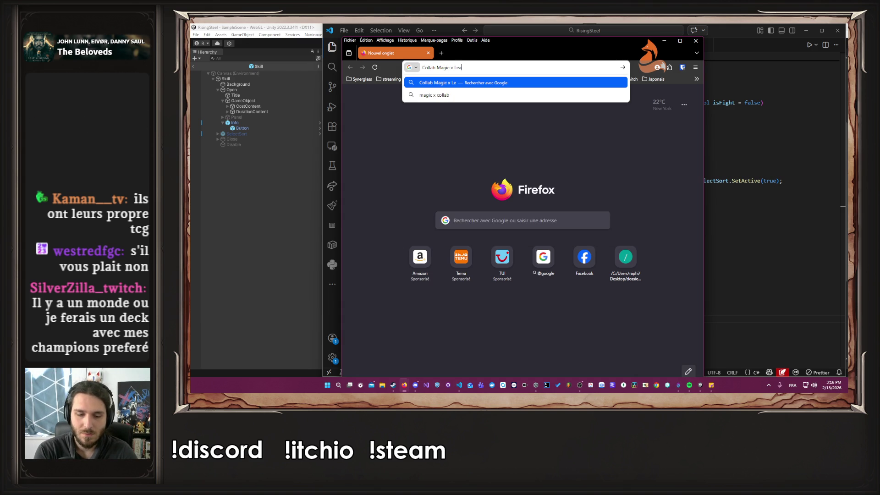
pyautogui.write('gue of legend')
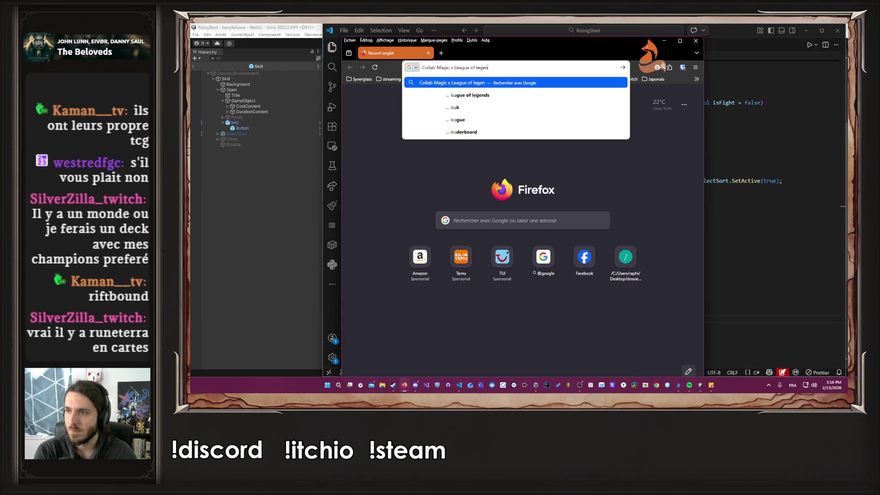
pyautogui.press('Return')
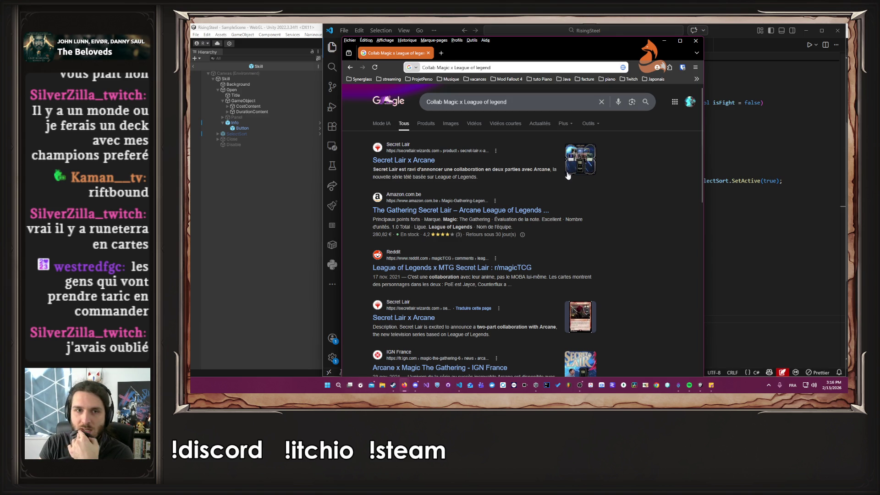
# Step: Browse the Secret Lair x Arcane card visuals, then enter 'Path to exile' in a new tab
pyautogui.click(422, 163)
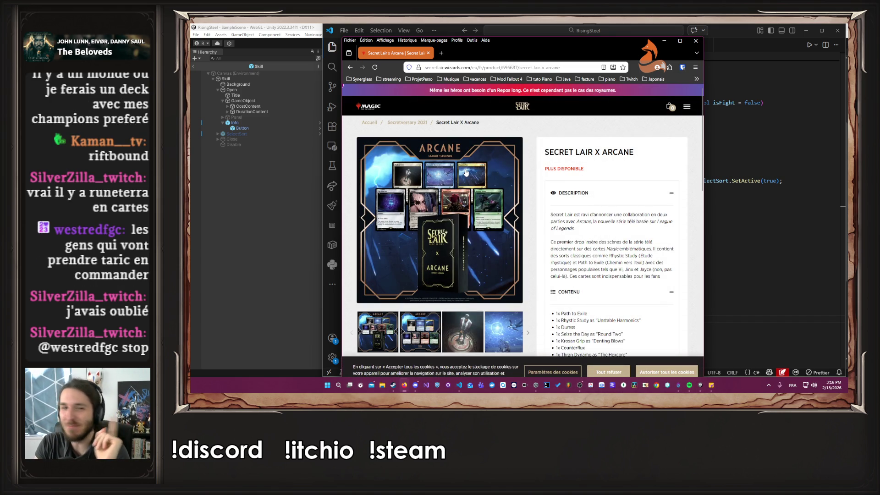
pyautogui.scroll(-1, 440, 215)
pyautogui.scroll(1, 591, 249)
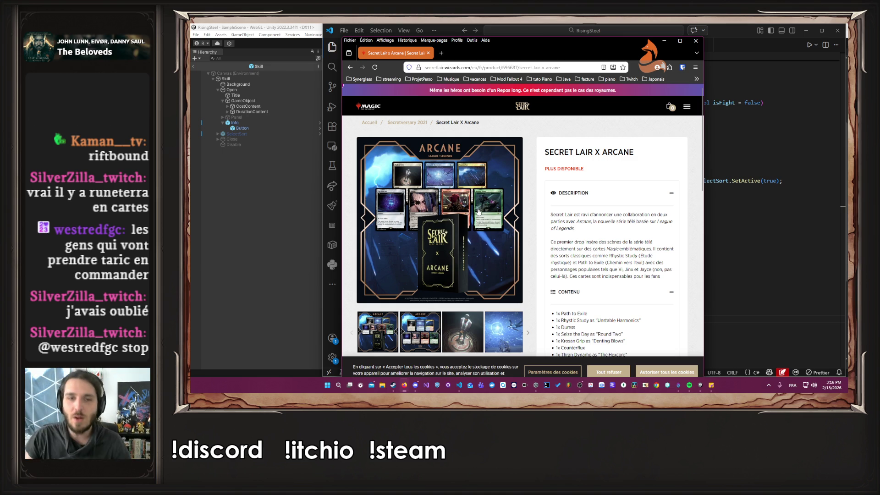
pyautogui.scroll(-3, 406, 229)
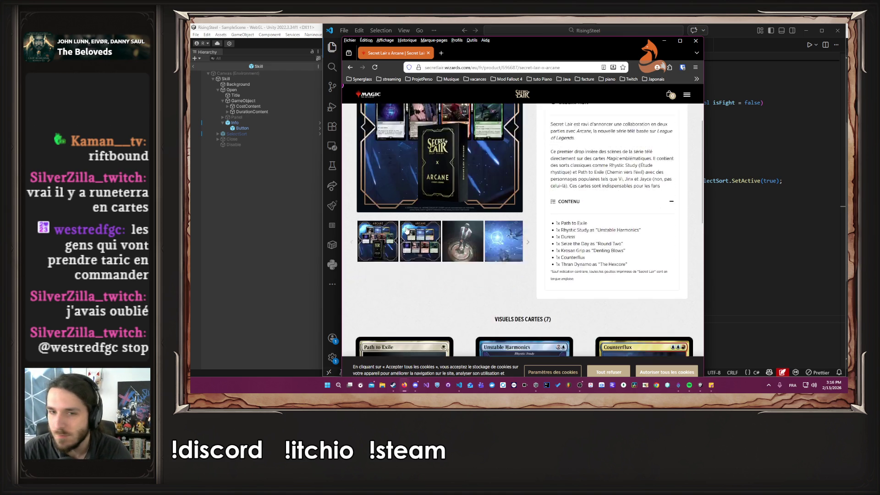
pyautogui.scroll(-3, 407, 230)
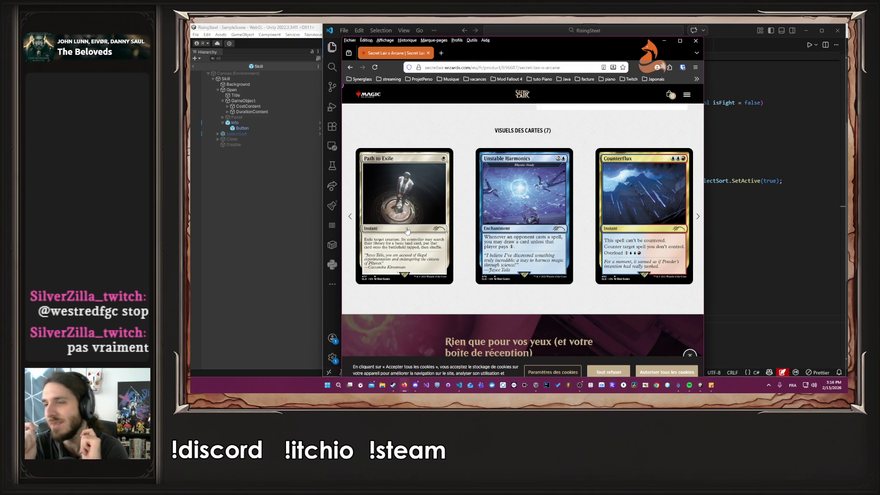
pyautogui.scroll(-6, 410, 226)
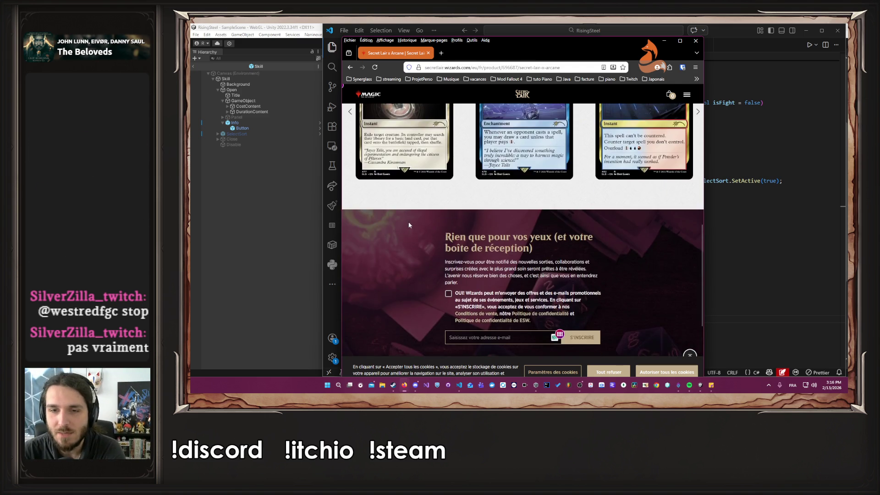
pyautogui.scroll(6, 413, 223)
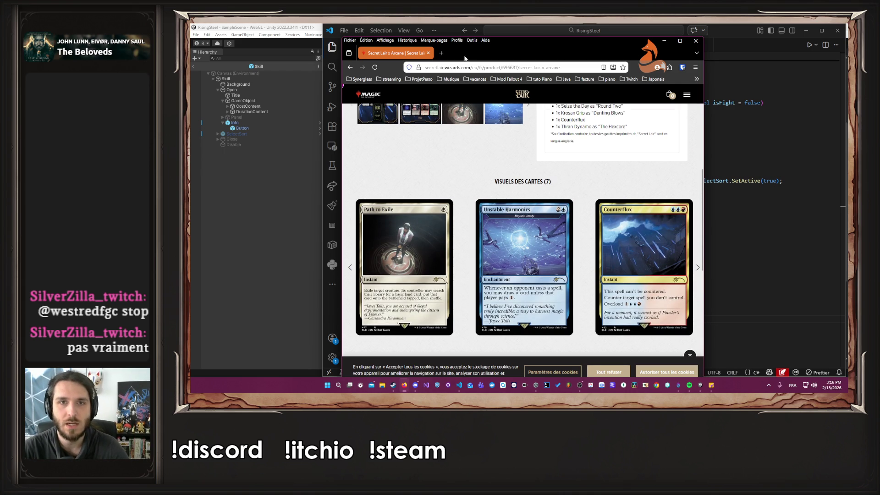
pyautogui.click(441, 53)
pyautogui.write('Path to exile')
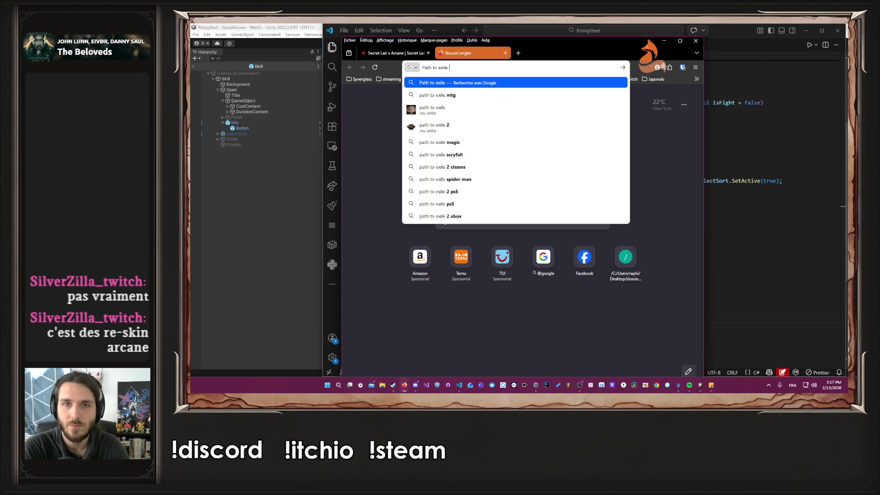
# Step: Show Google image results for 'path to exile mtg', then return to the Secret Lair tab
pyautogui.press('Down')
pyautogui.press('Return')
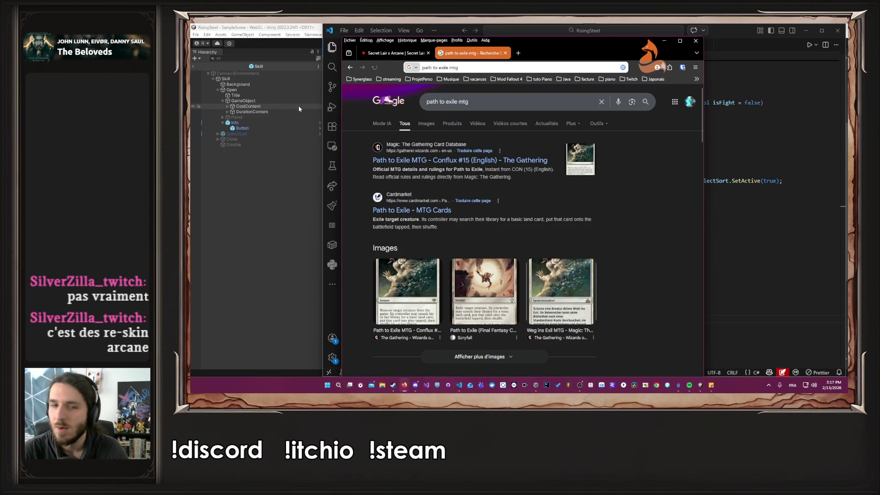
pyautogui.click(426, 126)
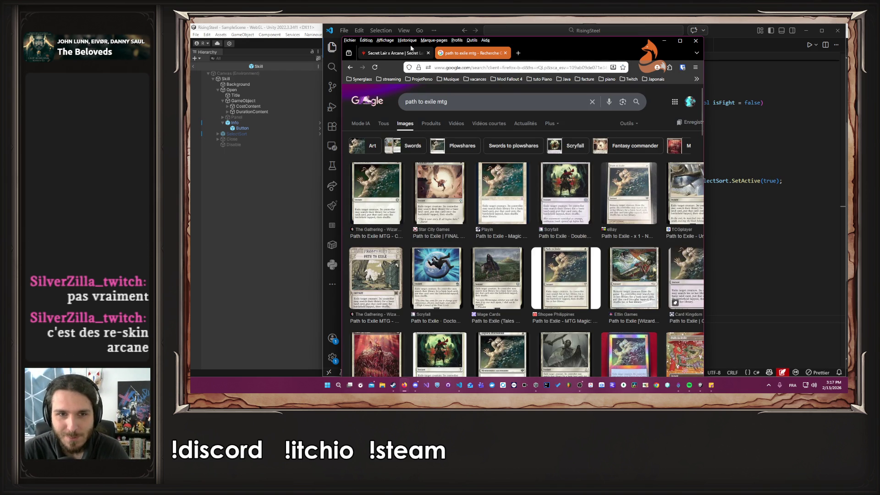
pyautogui.click(396, 53)
# Step: Scroll back through the Secret Lair x Arcane page and Google results
pyautogui.scroll(5, 423, 183)
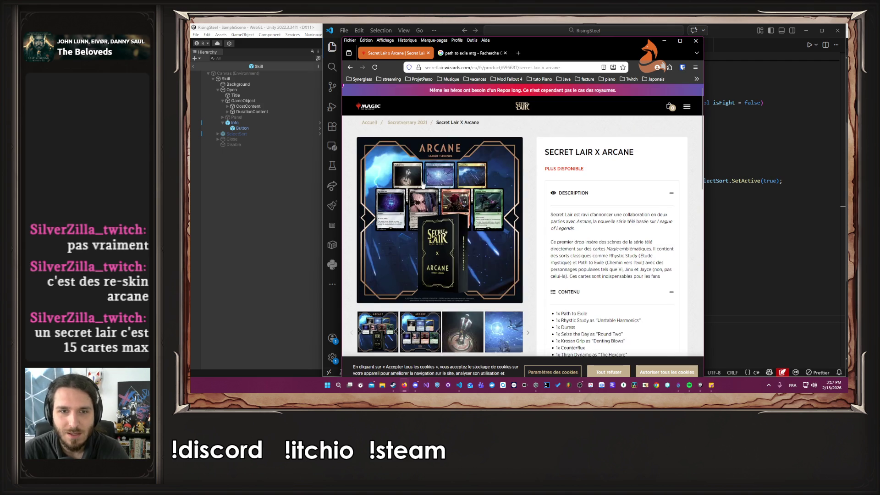
pyautogui.scroll(-3, 423, 183)
pyautogui.scroll(2, 422, 183)
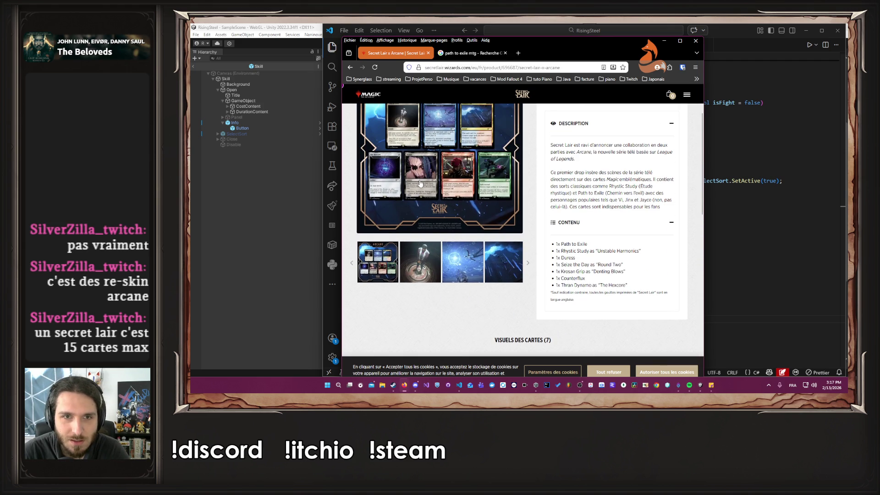
pyautogui.scroll(2, 436, 220)
pyautogui.scroll(-2, 454, 256)
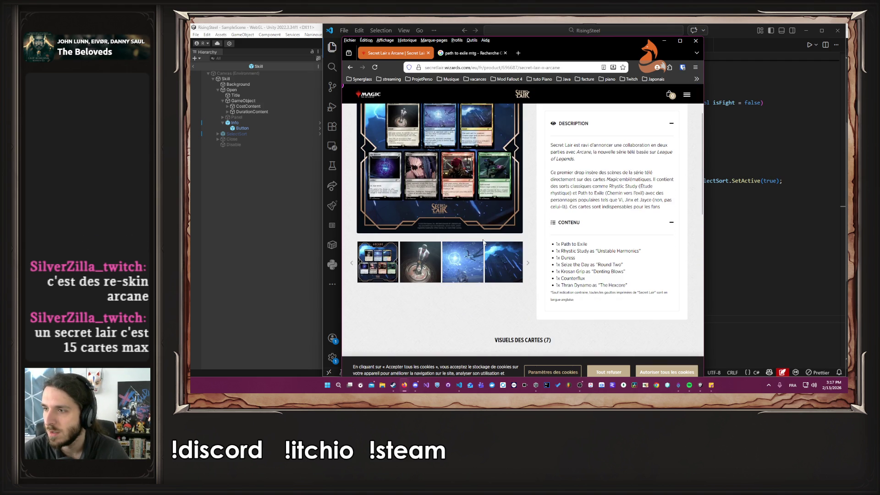
pyautogui.scroll(2, 483, 242)
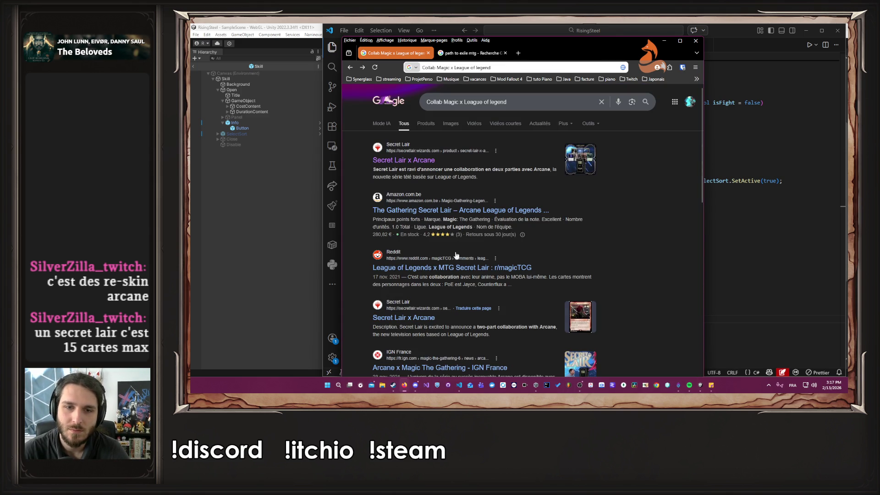
pyautogui.scroll(-3, 454, 271)
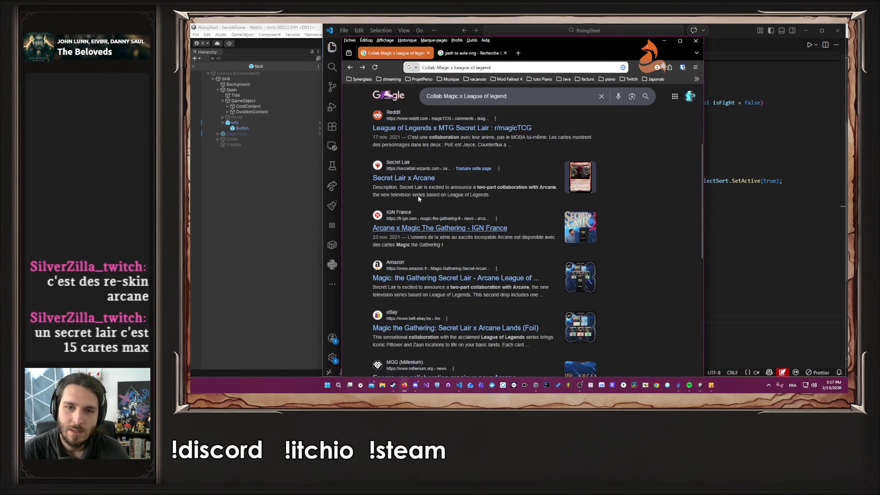
# Step: Read IGN France's Arcane x Magic article after accepting cookies, then close it and return to VS Code
pyautogui.click(437, 226)
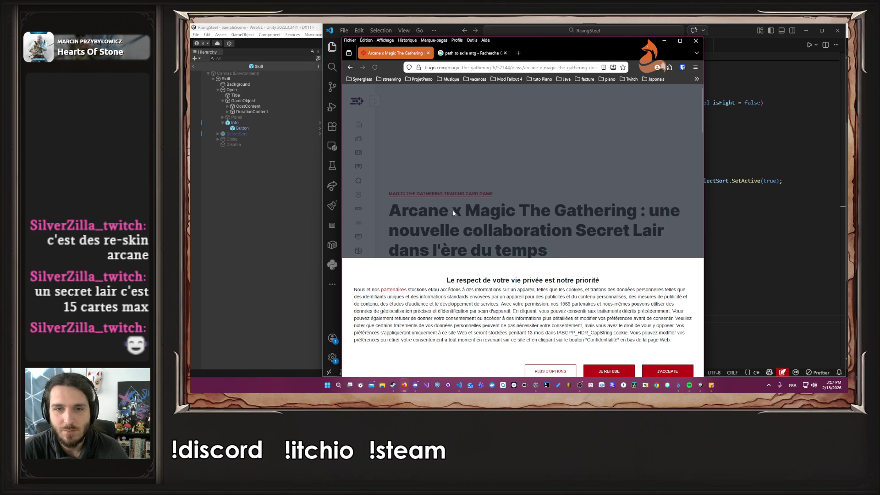
pyautogui.click(667, 371)
pyautogui.scroll(-3, 629, 236)
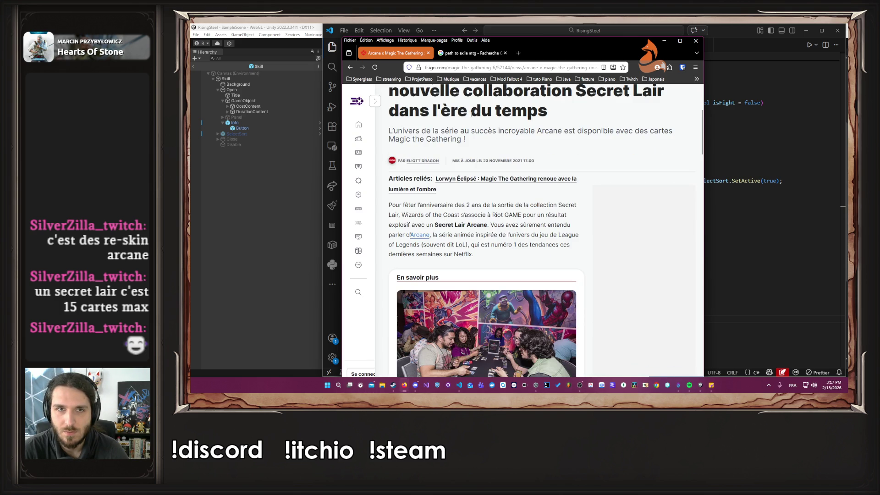
pyautogui.hotkey('ctrl', 'w')
pyautogui.hotkey('alt', 'Tab')
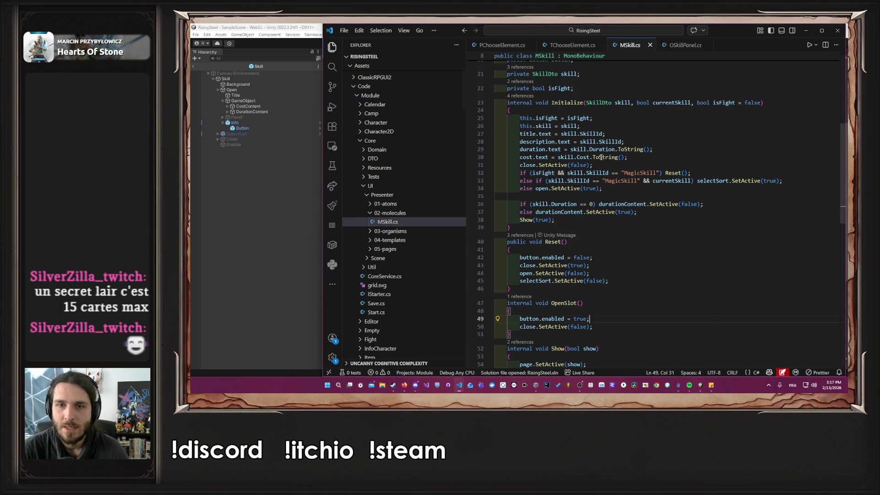
pyautogui.click(244, 253)
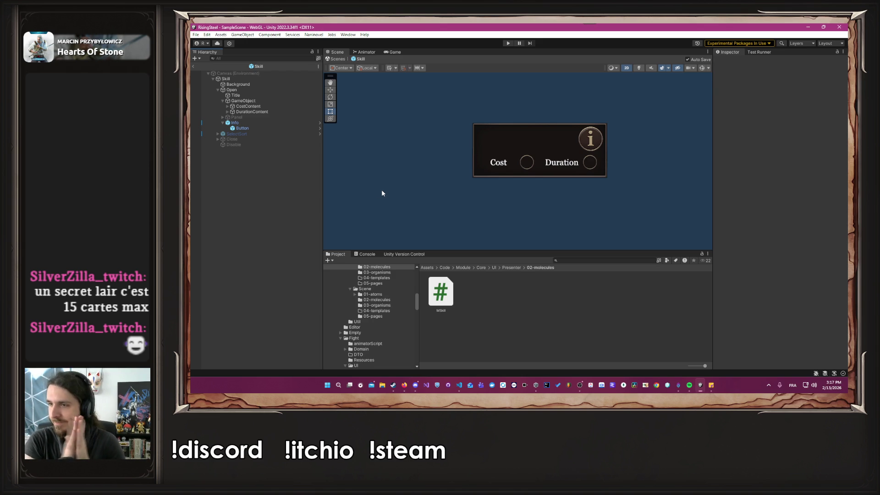
pyautogui.hotkey('alt', 'Tab')
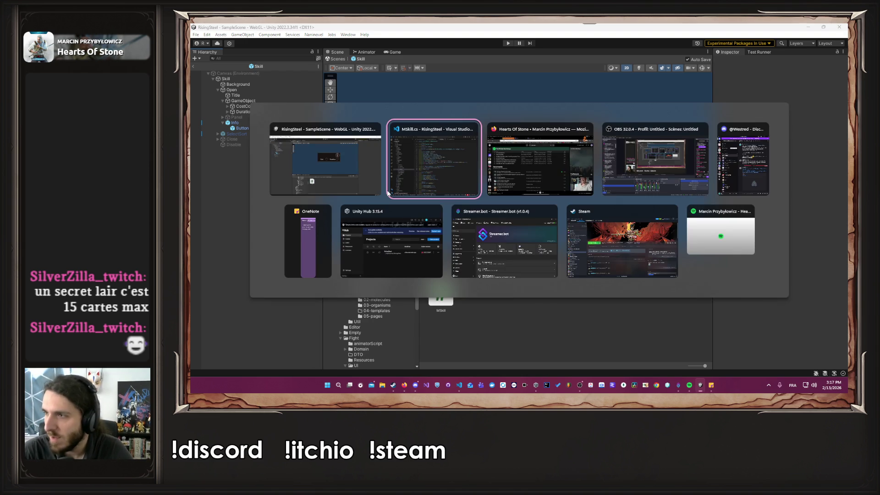
pyautogui.scroll(5, 559, 196)
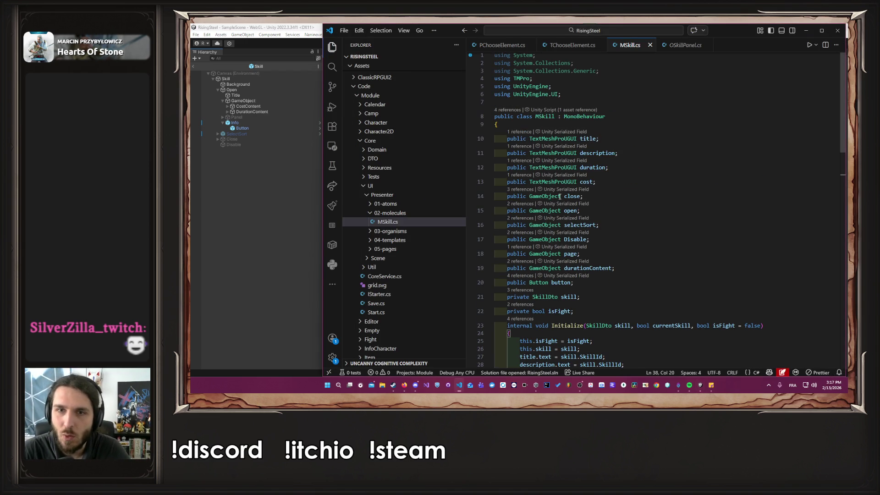
pyautogui.doubleClick(588, 138)
pyautogui.scroll(-3, 672, 189)
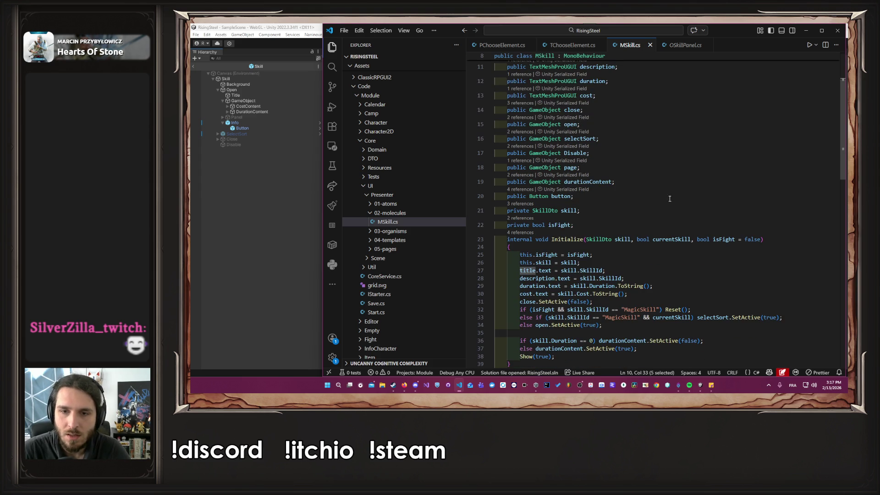
pyautogui.scroll(-2, 624, 271)
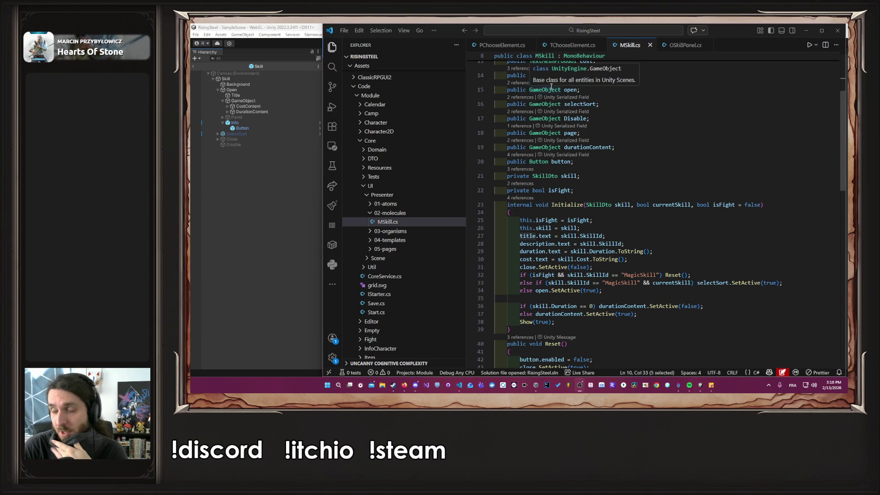
pyautogui.scroll(-5, 488, 183)
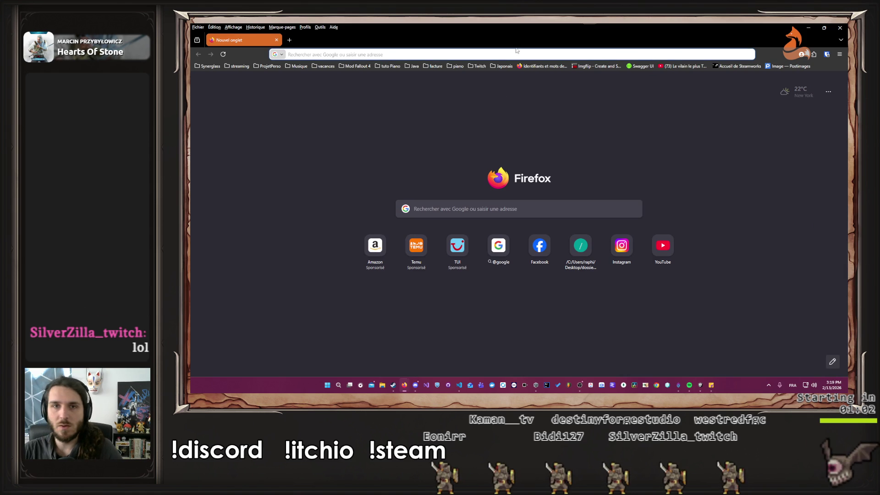
# Step: Go to unity.com, open the Unity Asset Store, and enter its 2D category
pyautogui.click(507, 58)
pyautogui.write('unity.com/')
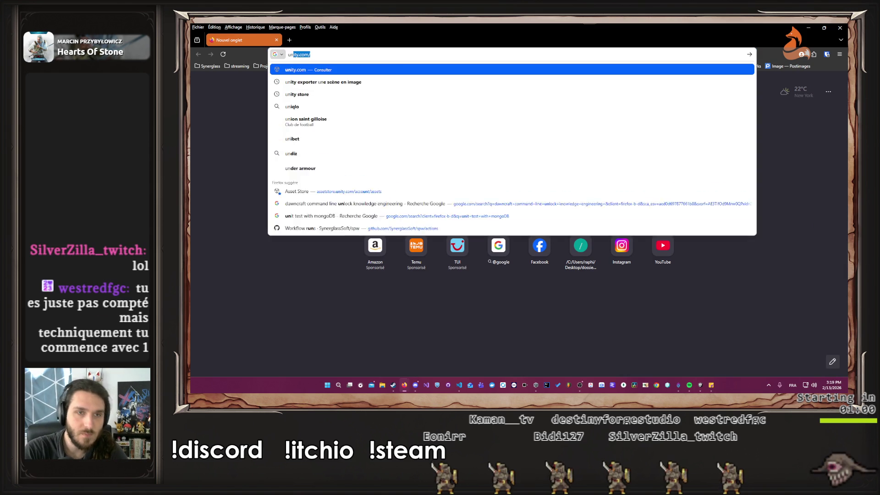
pyautogui.press('Return')
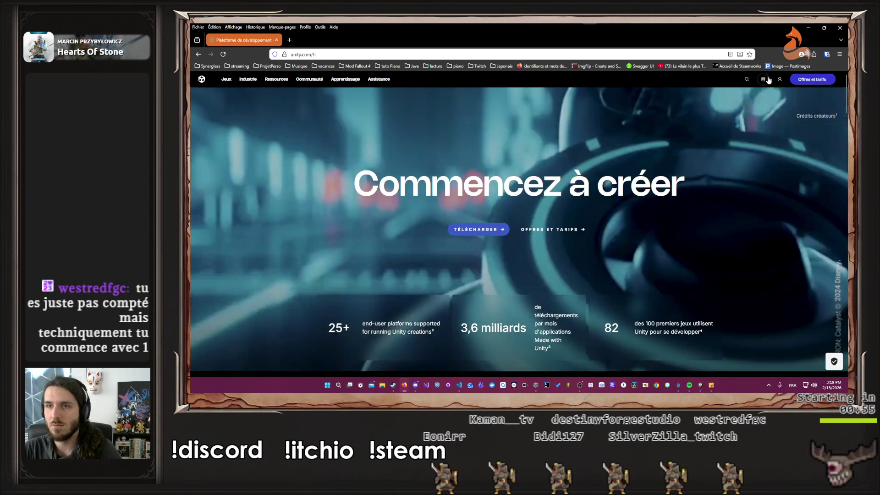
pyautogui.click(762, 79)
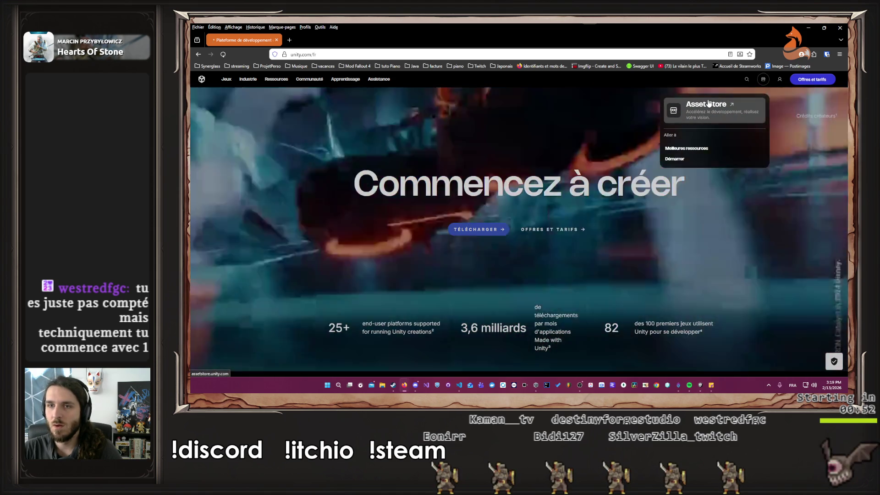
pyautogui.click(708, 104)
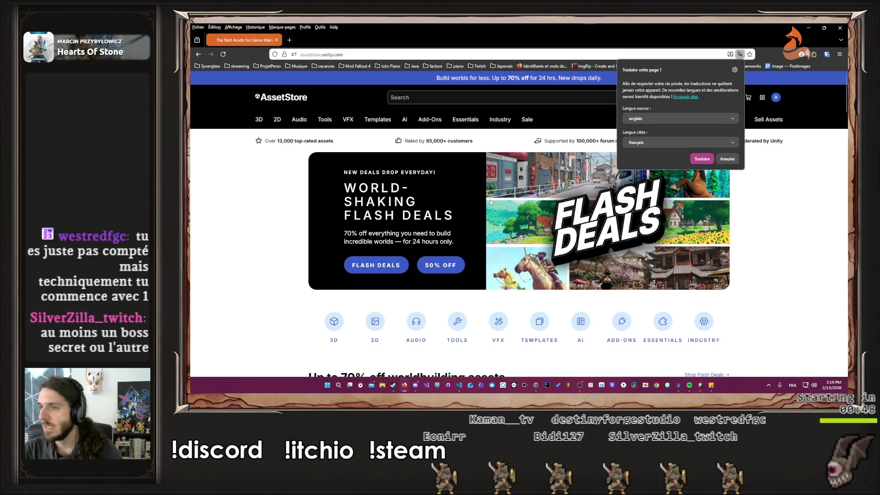
pyautogui.press('Escape')
pyautogui.click(398, 100)
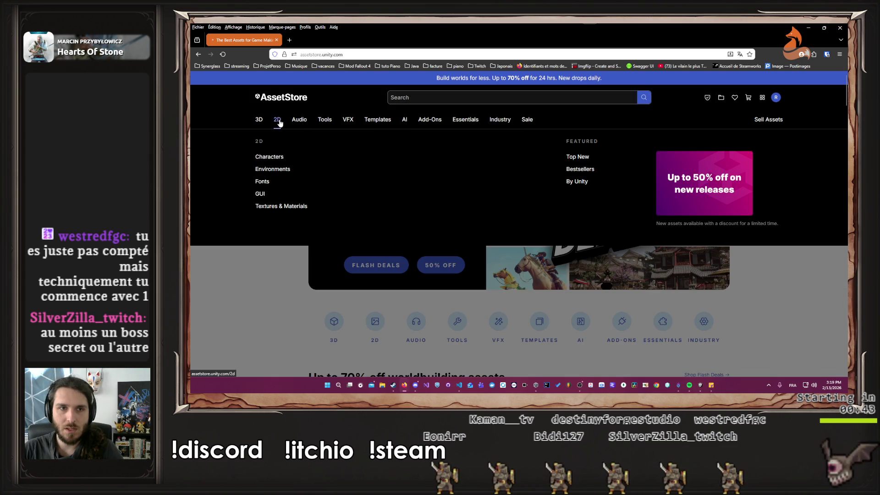
pyautogui.click(278, 120)
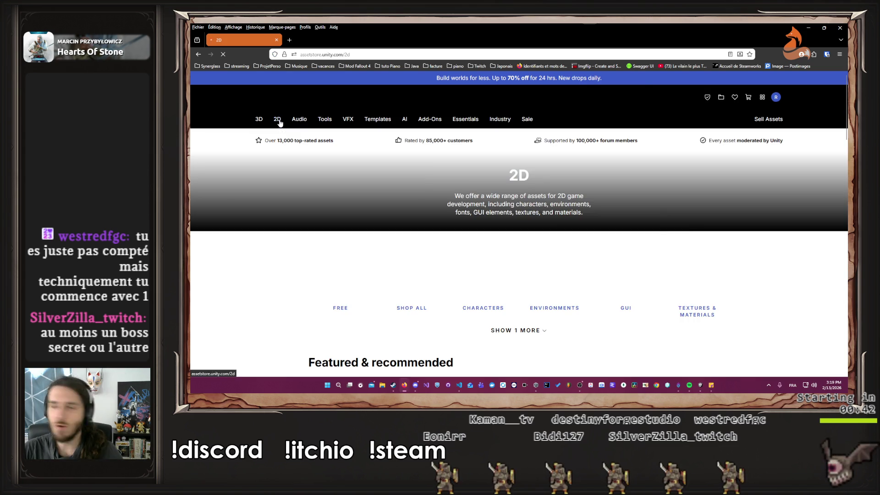
# Step: Expand the 2D categories and open the 2D Characters listing
pyautogui.scroll(-1, 528, 303)
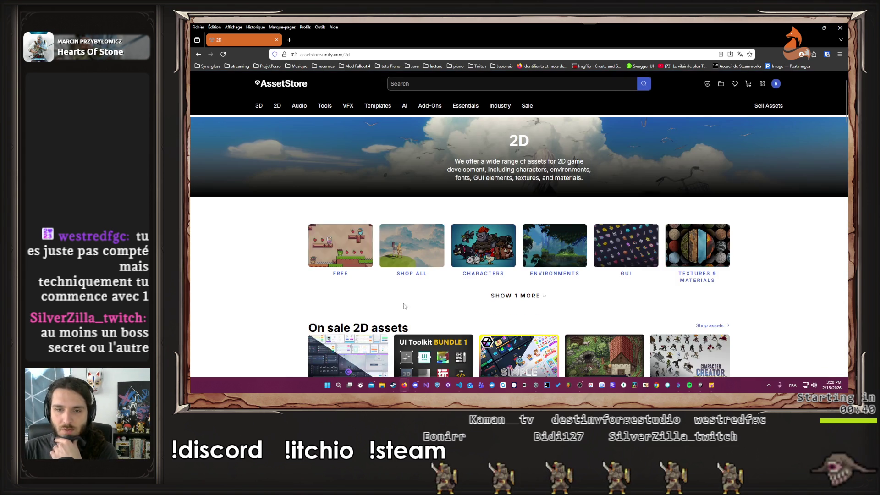
pyautogui.click(529, 296)
pyautogui.scroll(-3, 504, 266)
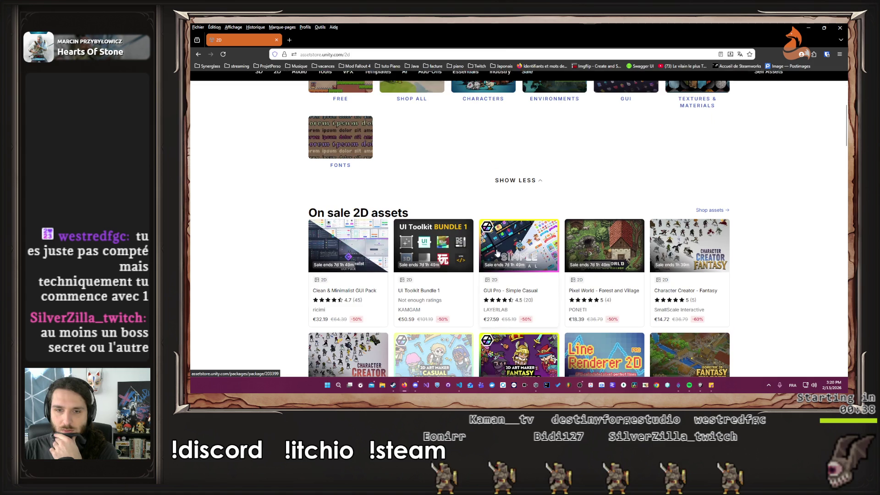
pyautogui.scroll(3, 501, 260)
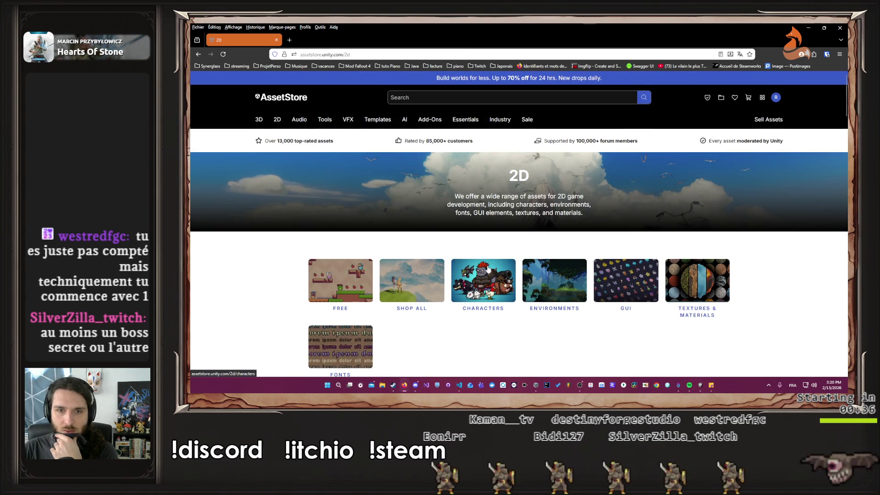
pyautogui.middleClick(484, 234)
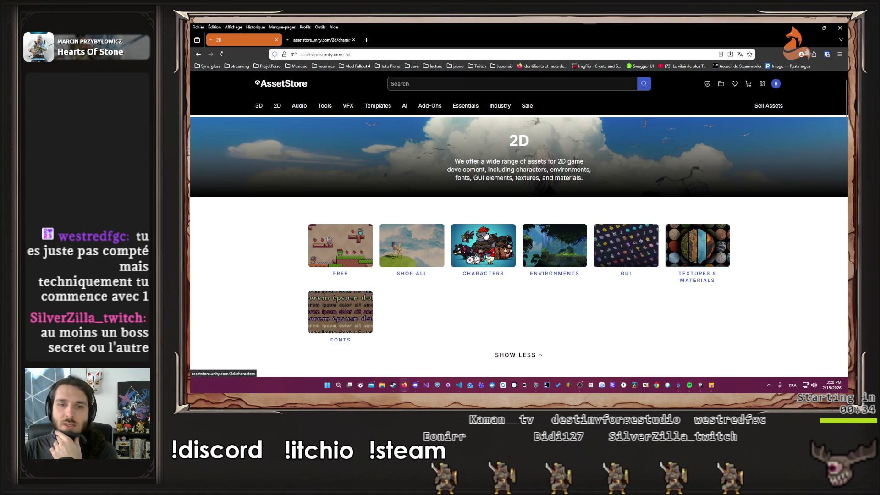
pyautogui.click(484, 235)
pyautogui.scroll(-3, 486, 233)
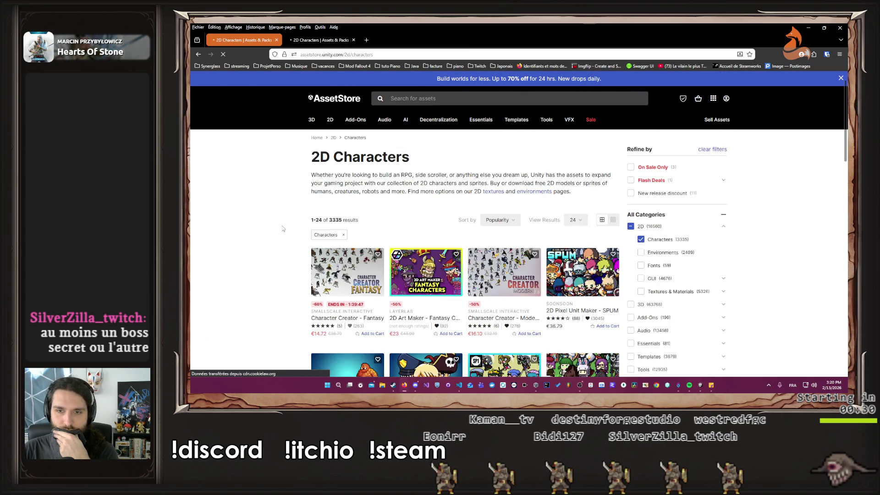
pyautogui.scroll(-1, 280, 222)
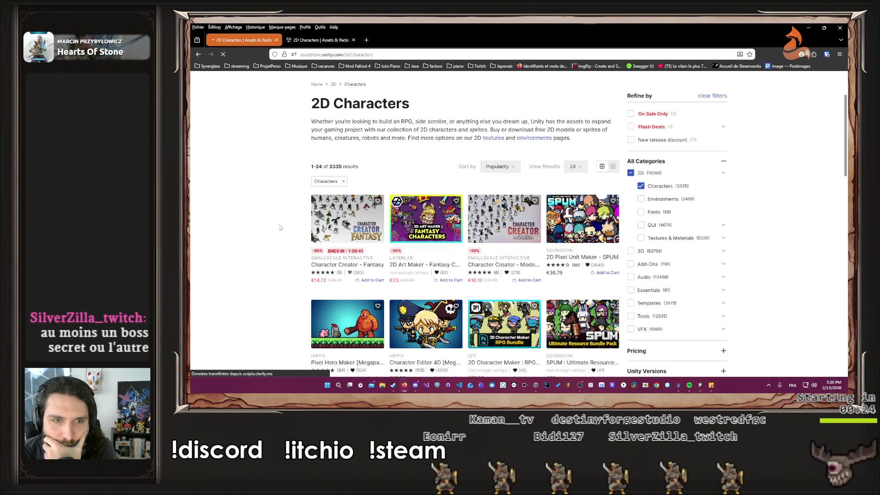
# Step: Queue Character Creator Fantasy and Modern 2D, SPUM, Pixel Hero Maker Megapack and 4Direction Animated 2D Monsters in tabs
pyautogui.middleClick(339, 215)
pyautogui.scroll(-1, 339, 215)
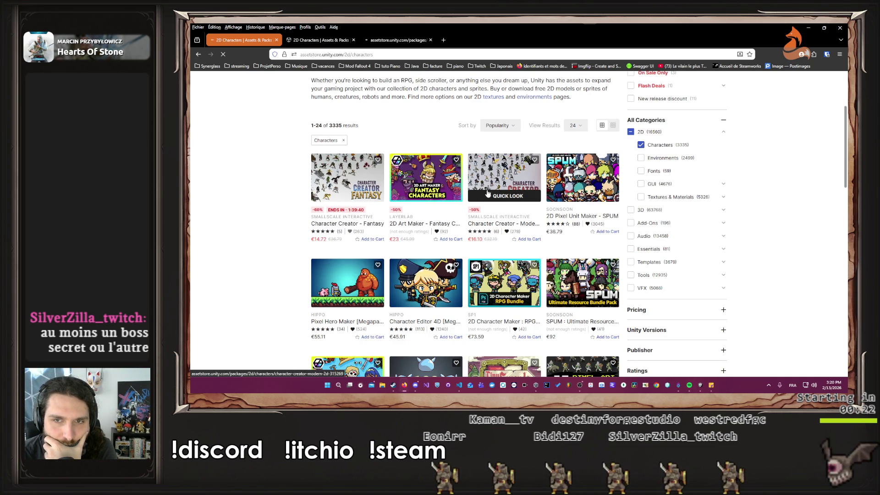
pyautogui.middleClick(488, 194)
pyautogui.middleClick(573, 174)
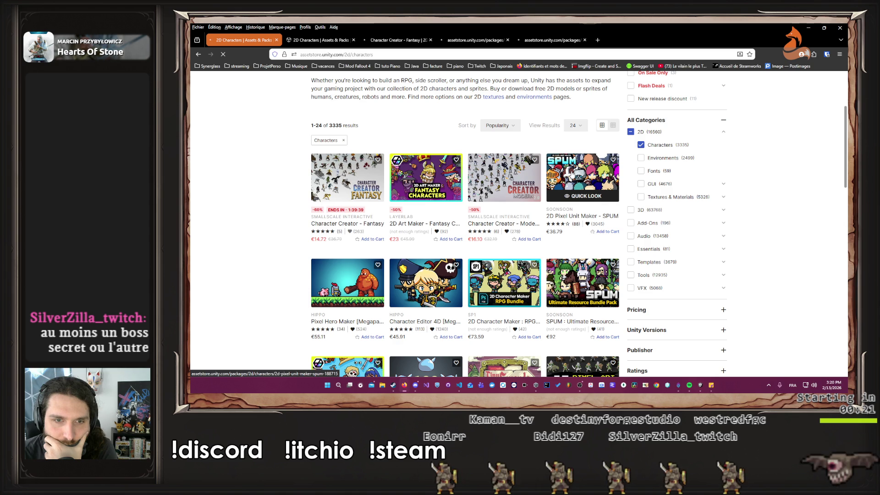
pyautogui.middleClick(353, 278)
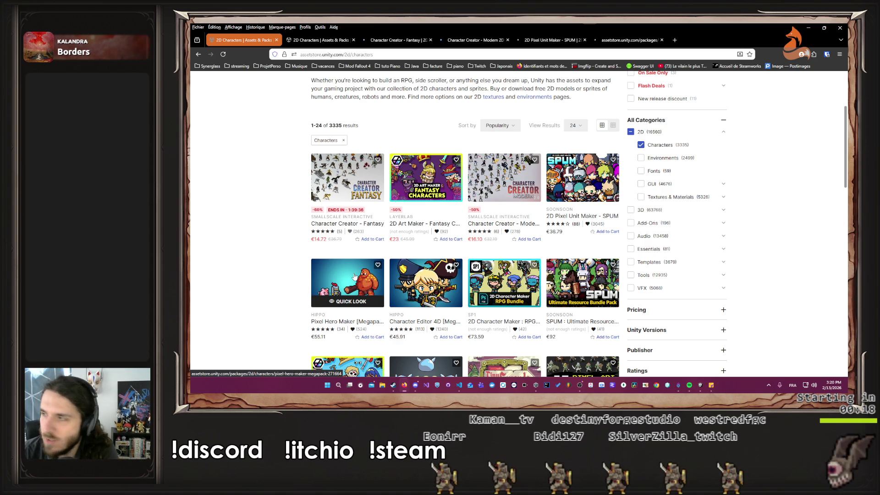
pyautogui.scroll(-2, 355, 276)
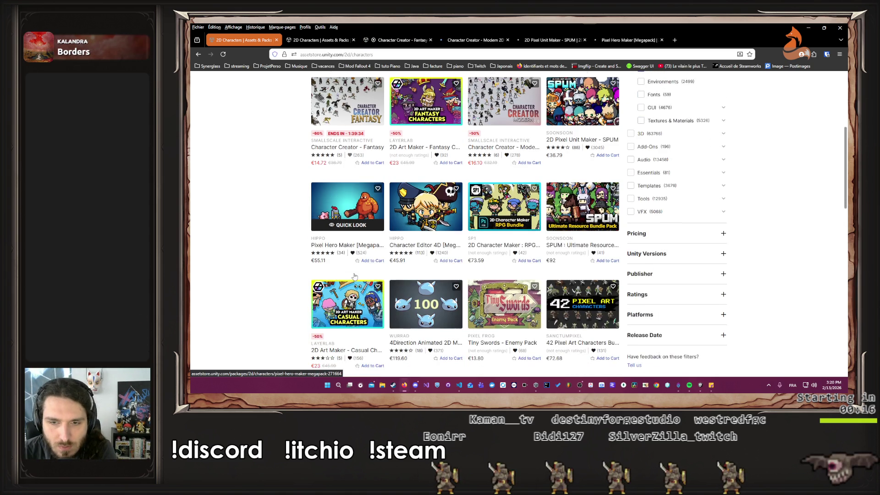
pyautogui.middleClick(435, 294)
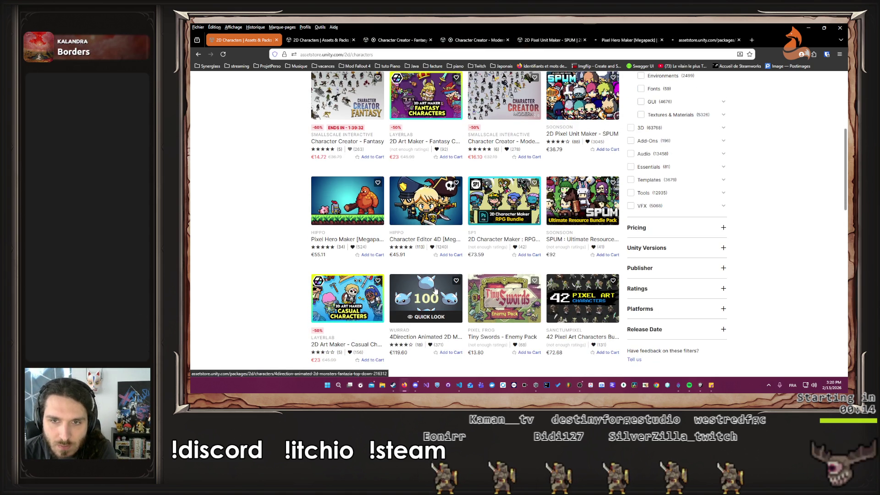
pyautogui.scroll(-3, 426, 248)
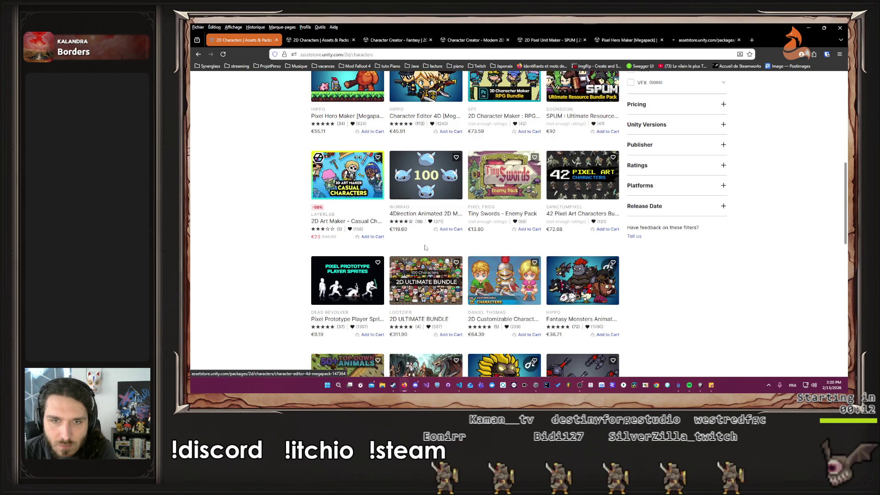
pyautogui.scroll(-1, 426, 252)
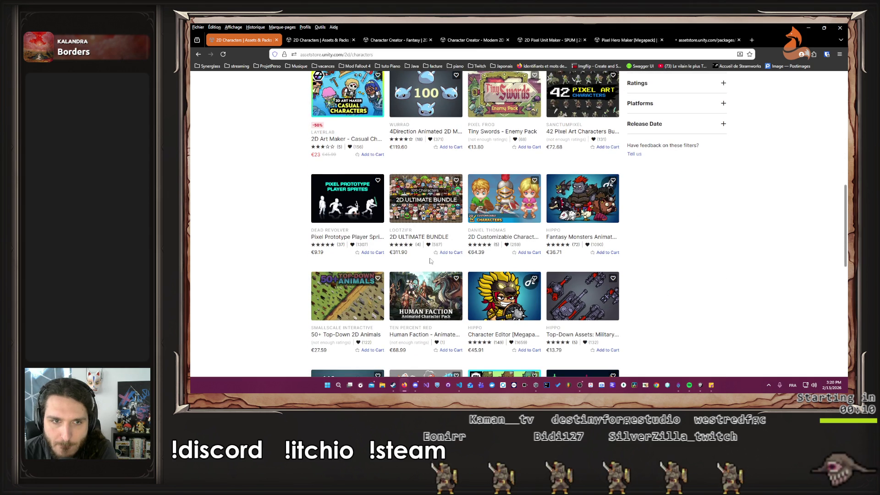
pyautogui.scroll(-2, 430, 260)
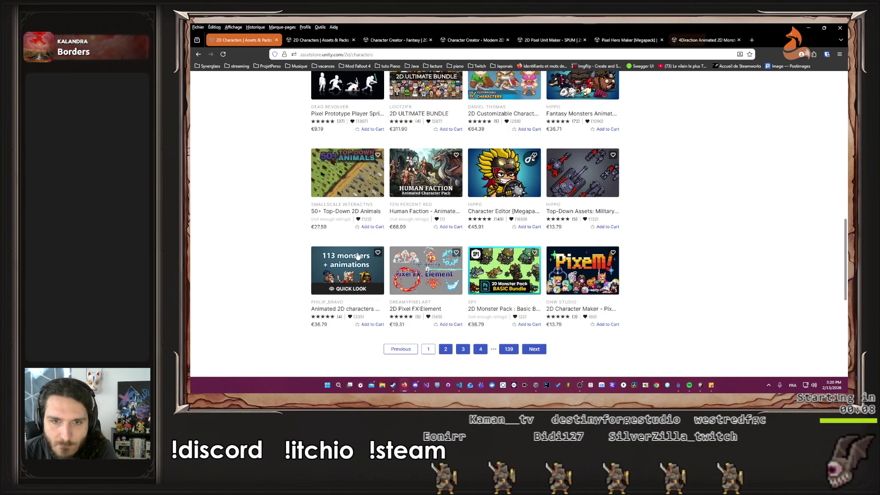
# Step: On results page 2, queue Animated 2D Mega Mix and Animated 2D Monsters (Fantazia), then view the latter
pyautogui.click(445, 349)
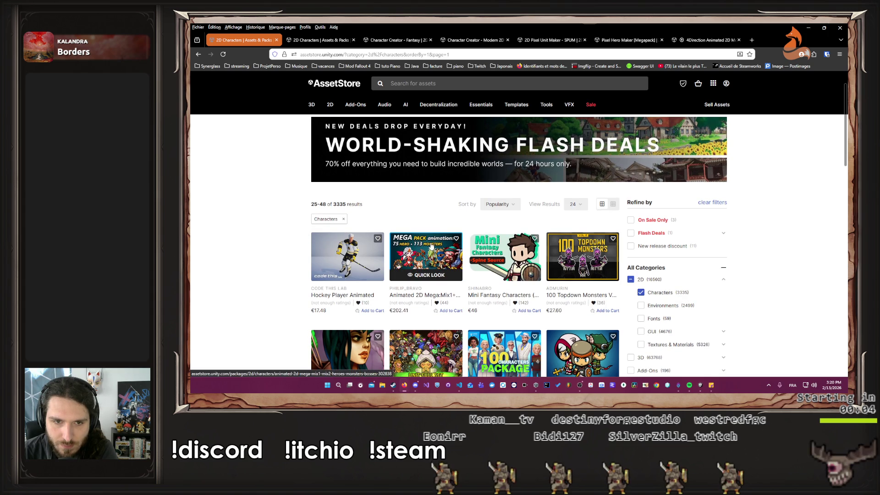
pyautogui.middleClick(419, 243)
pyautogui.scroll(-5, 419, 244)
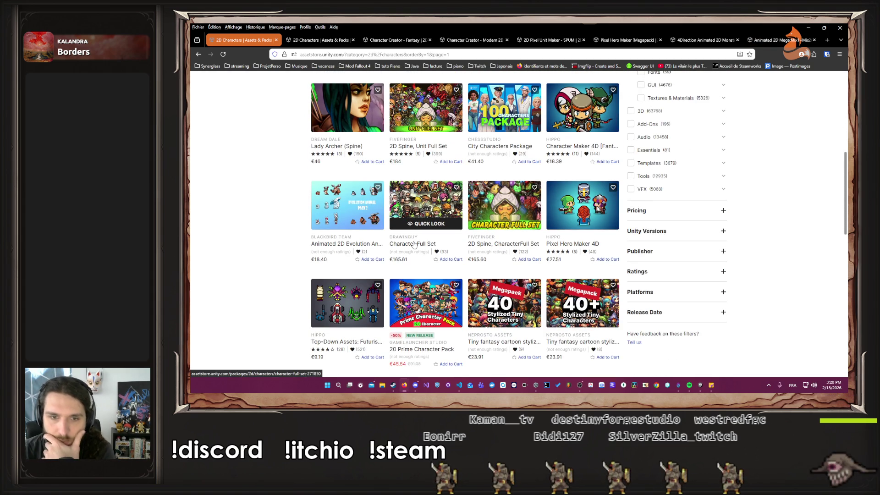
pyautogui.scroll(-2, 410, 282)
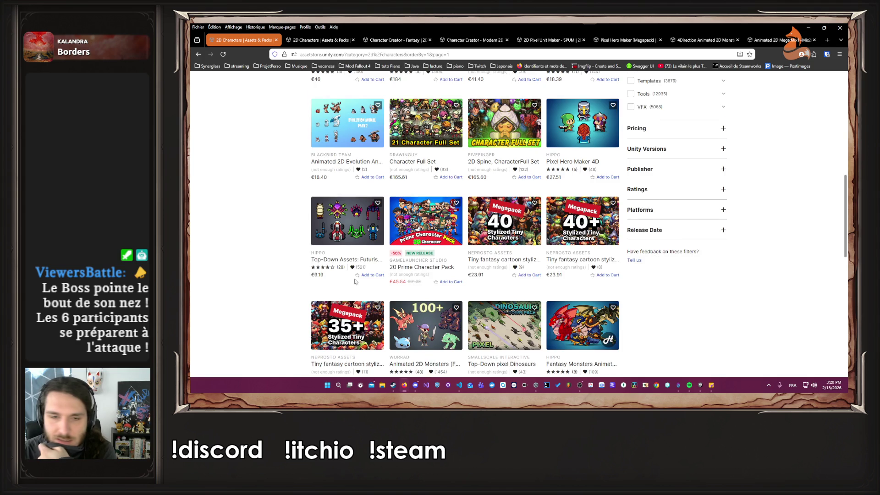
pyautogui.scroll(-3, 354, 282)
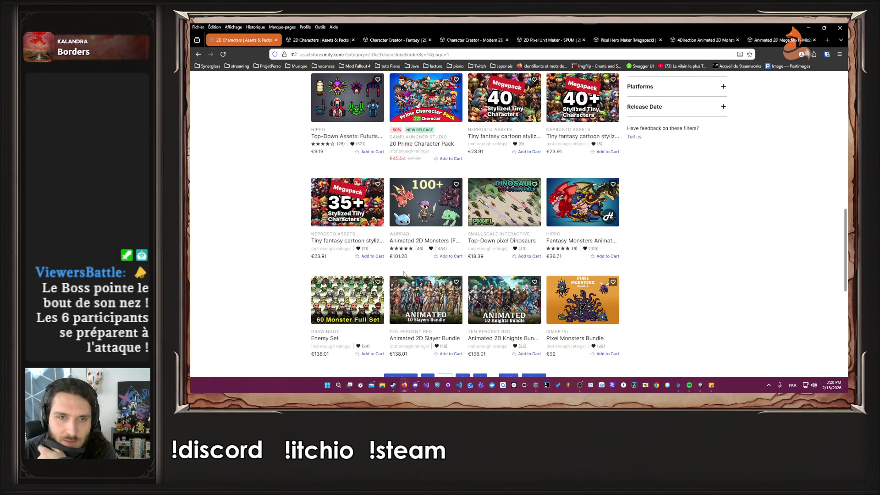
pyautogui.middleClick(418, 207)
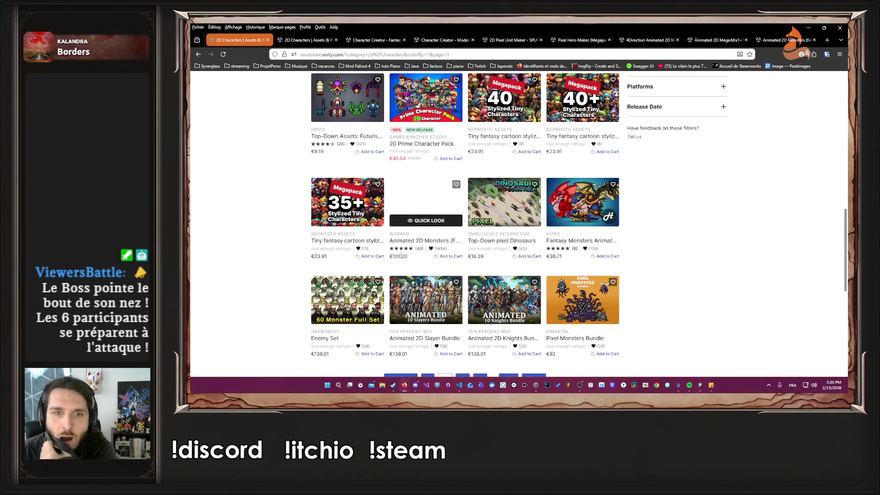
pyautogui.click(784, 40)
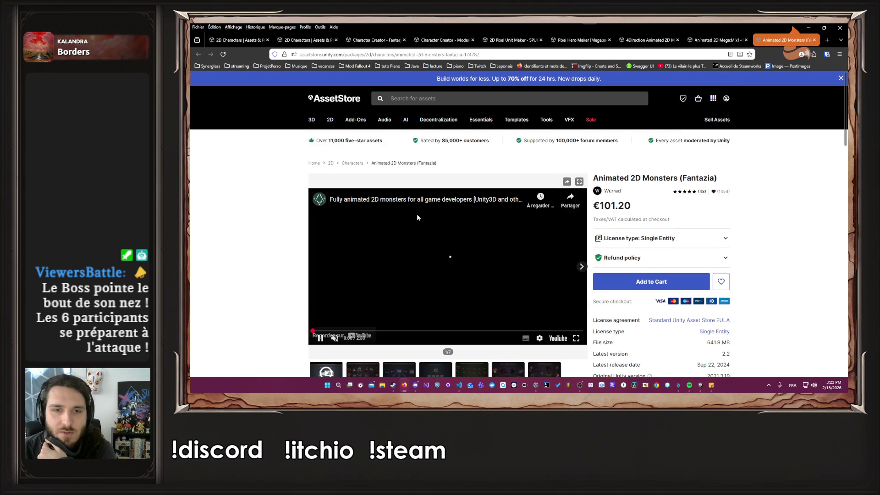
# Step: Restore the browser to full screen and page through the Animated 2D Monsters gallery to its last image
pyautogui.scroll(-2, 416, 216)
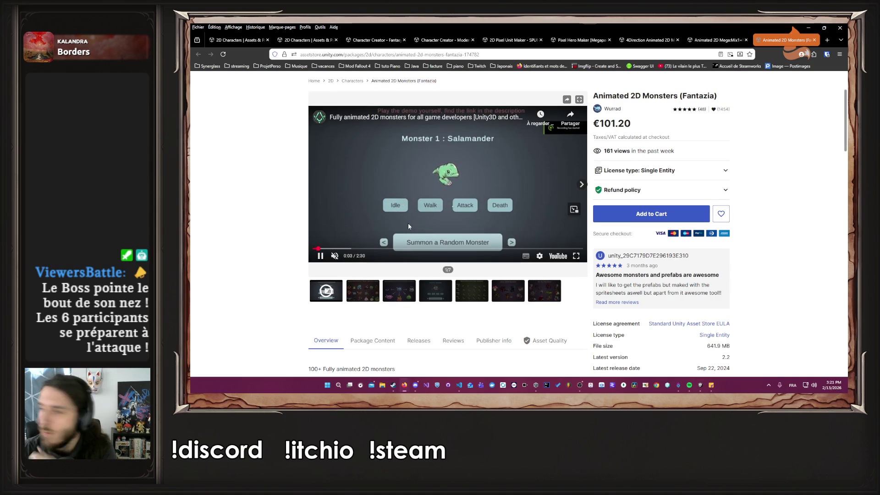
pyautogui.moveTo(405, 226)
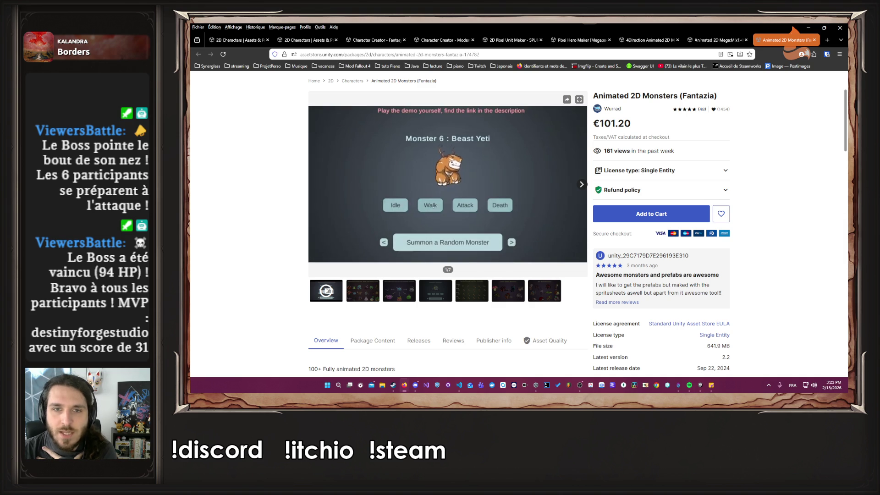
pyautogui.moveTo(497, 258)
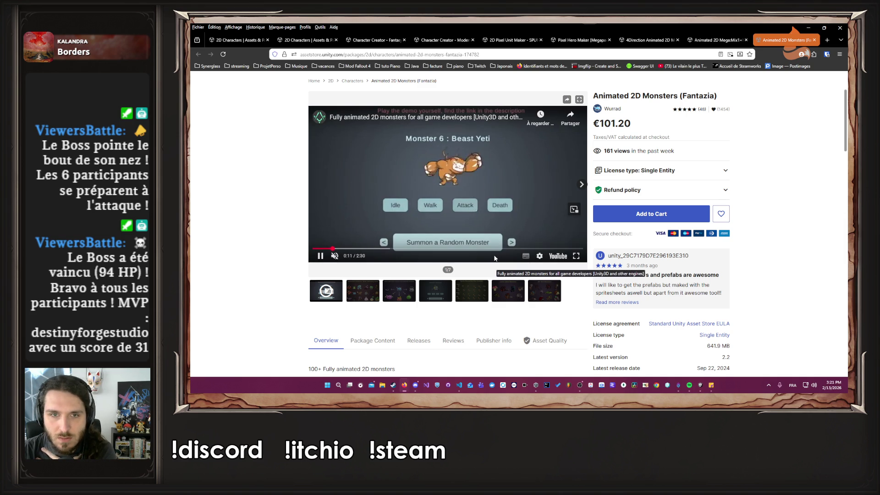
pyautogui.moveTo(454, 28); pyautogui.dragTo(268, 105)
pyautogui.doubleClick(269, 105)
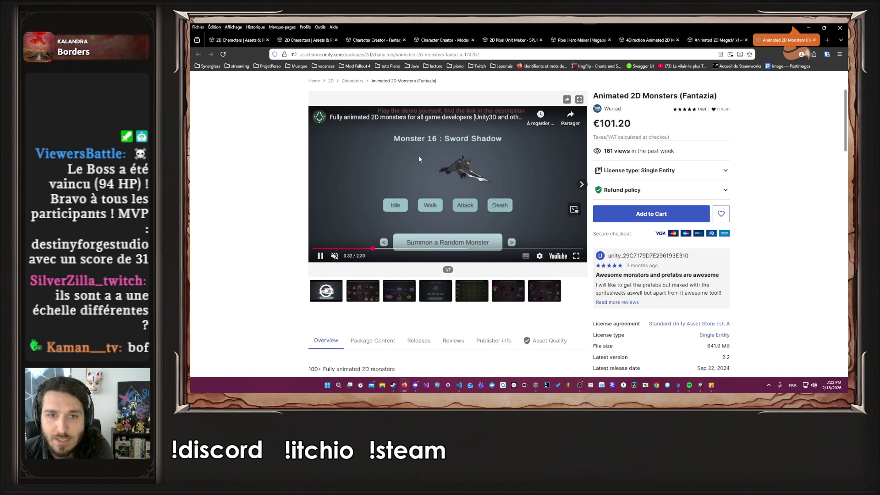
pyautogui.click(395, 293)
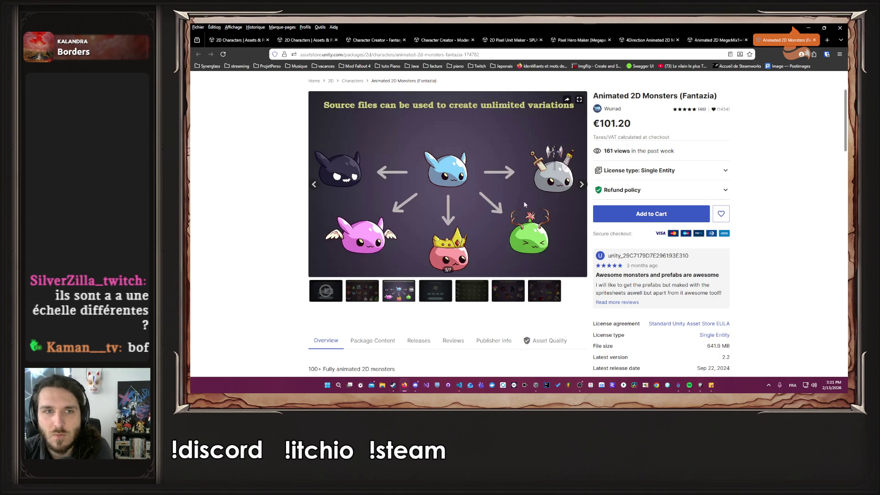
pyautogui.click(448, 297)
pyautogui.click(470, 296)
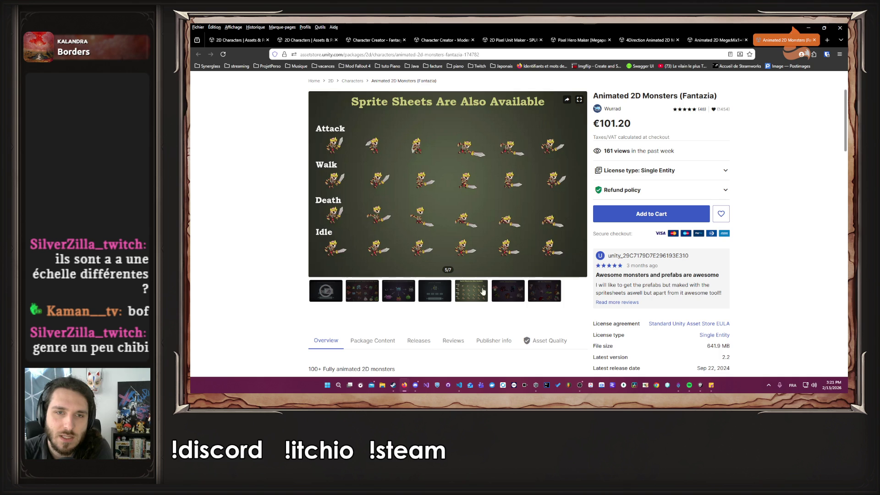
pyautogui.click(503, 287)
pyautogui.click(538, 290)
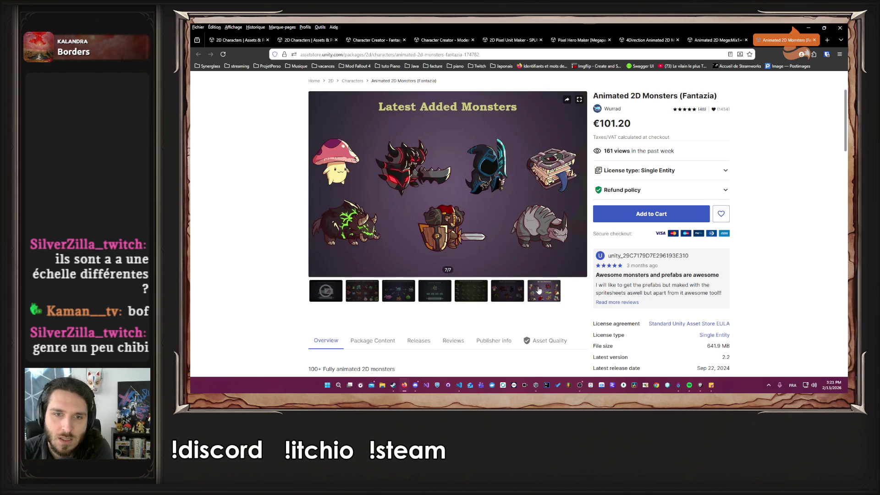
# Step: Browse the Animated 2D Mega Mix gallery to its final video, then switch to 4Direction Animated 2D Monsters
pyautogui.click(717, 40)
pyautogui.scroll(-2, 389, 261)
pyautogui.click(365, 252)
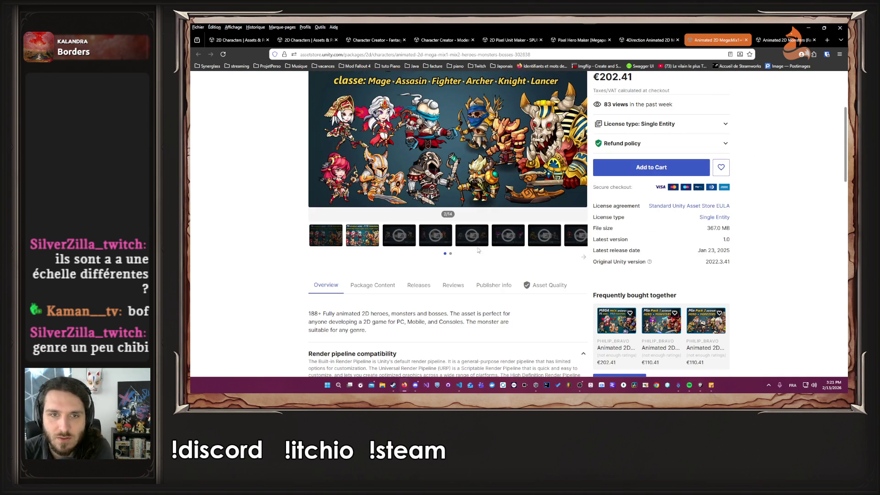
pyautogui.click(583, 259)
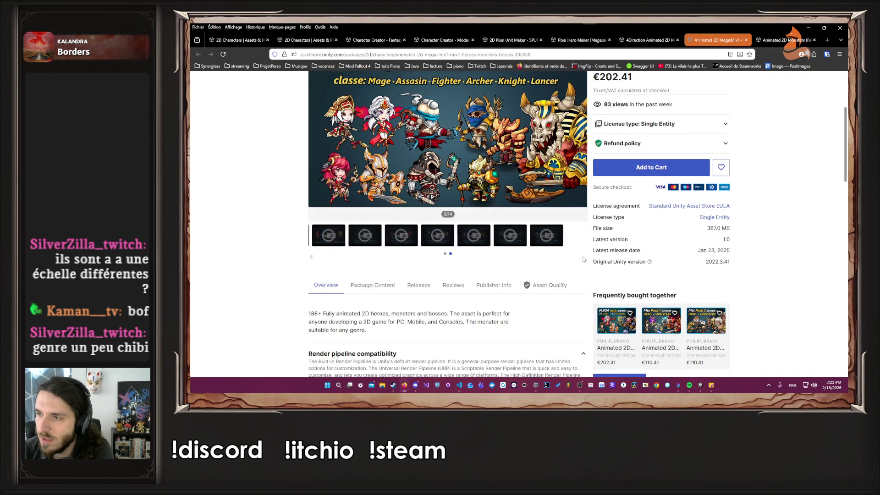
pyautogui.click(530, 237)
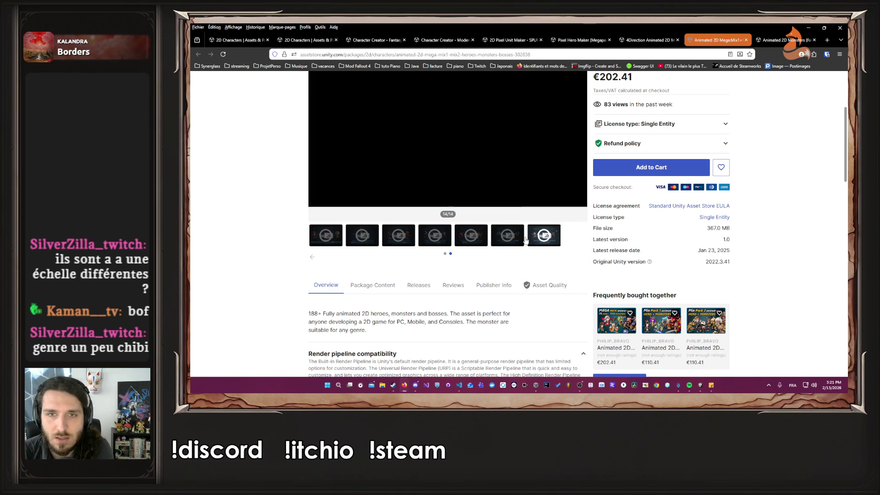
pyautogui.click(646, 40)
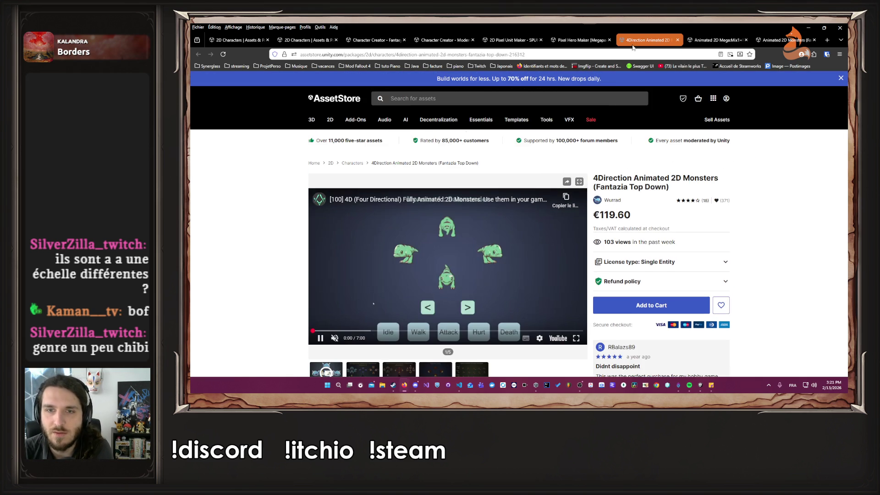
# Step: Step through the 4Direction Animated 2D Monsters gallery to the Sea Snail and sprite sheet images
pyautogui.scroll(-1, 367, 289)
pyautogui.click(367, 289)
pyautogui.click(394, 292)
pyautogui.click(437, 291)
pyautogui.scroll(-1, 439, 290)
pyautogui.click(470, 285)
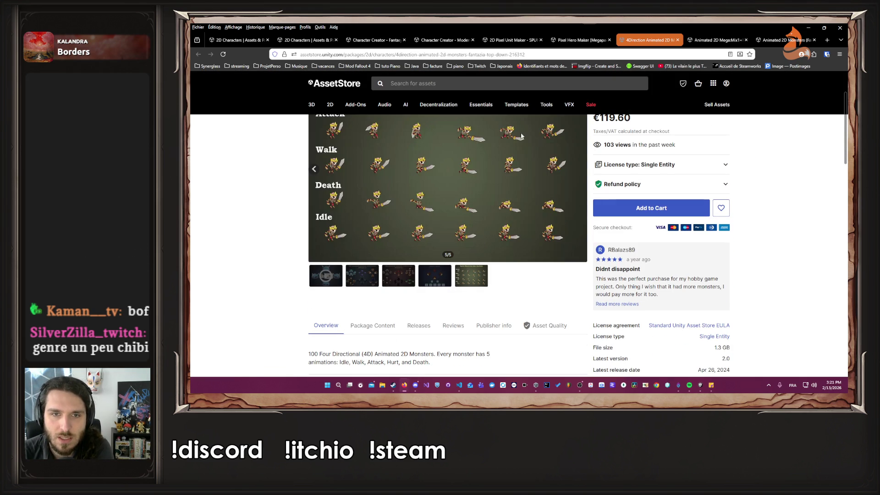
# Step: Load the pasted 160 Hand Drawn Monsters & Animals page URL in a new tab
pyautogui.click(580, 40)
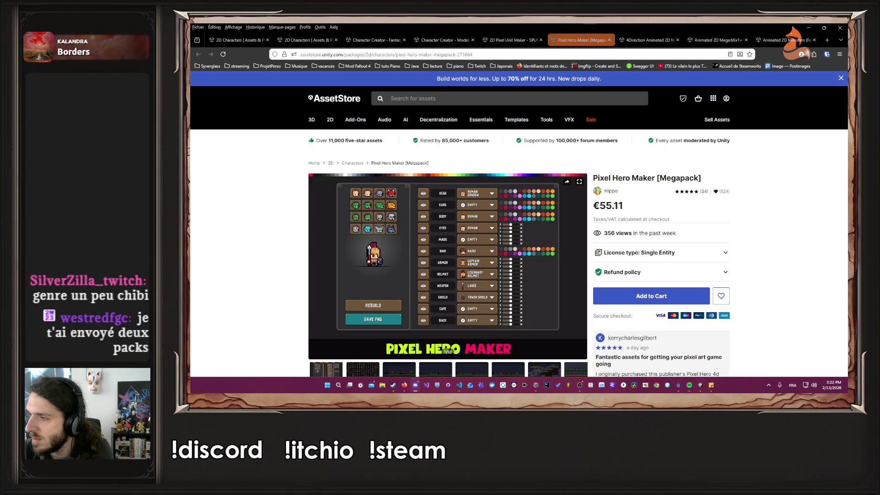
pyautogui.click(826, 42)
pyautogui.write('https://assetstore.unity.com/packages/2d/characters/160-hand-drawn-monsters-animals-309782')
pyautogui.press('Return')
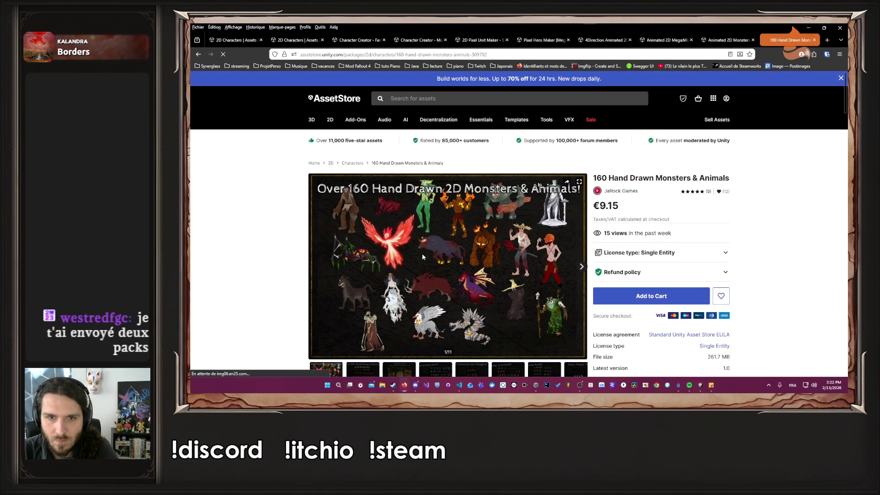
# Step: Page through the monster pack's gallery to its fourth image
pyautogui.click(582, 268)
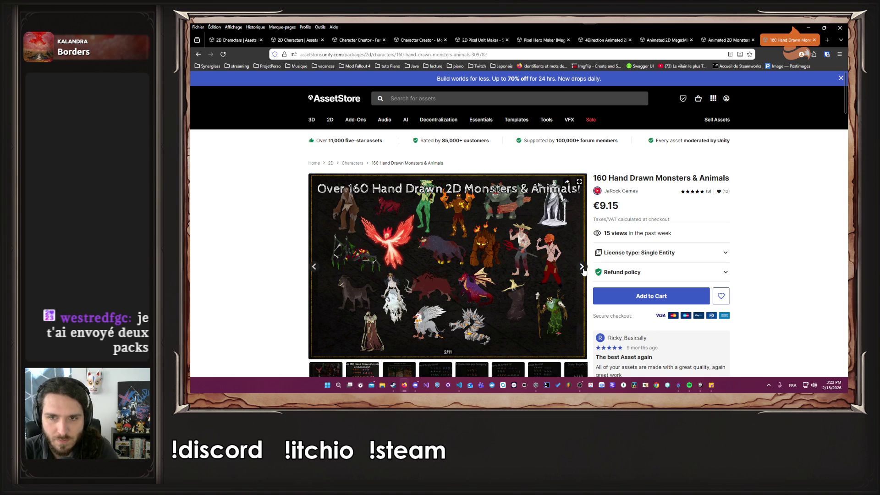
pyautogui.click(581, 268)
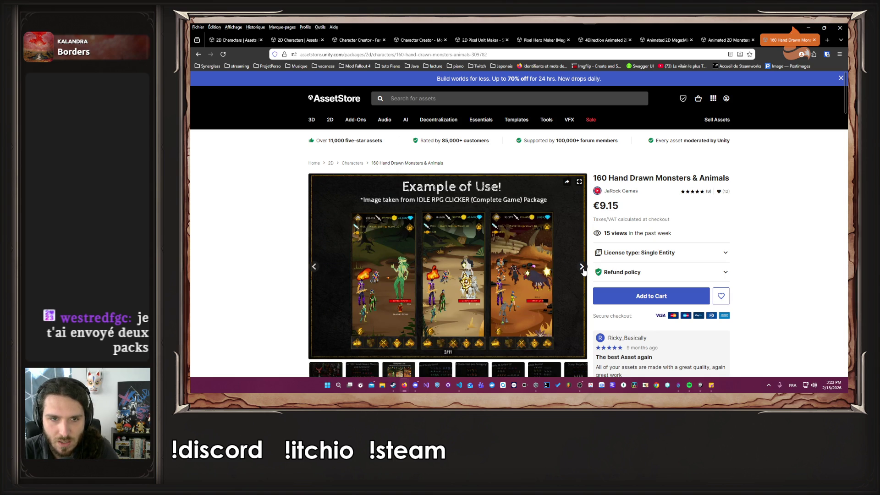
pyautogui.click(581, 266)
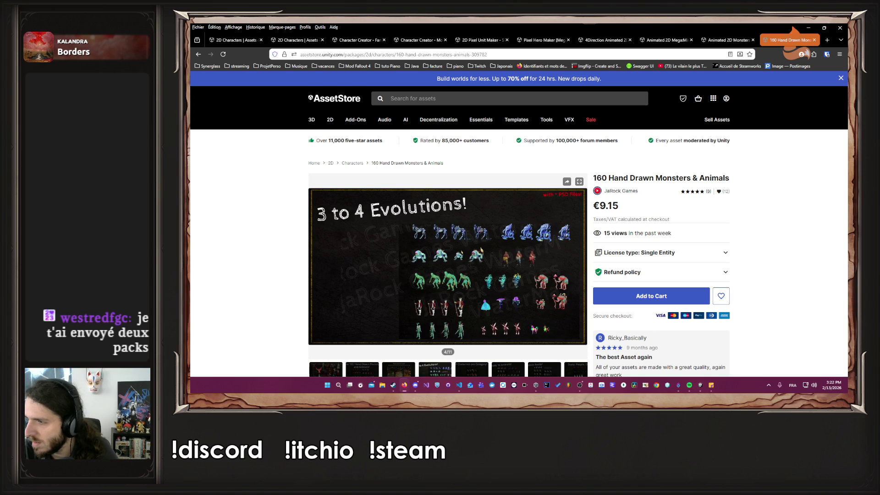
# Step: Load the Dark Fantasy Cultists pack page from its copied URL and view its second image
pyautogui.hotkey('alt', 'Tab')
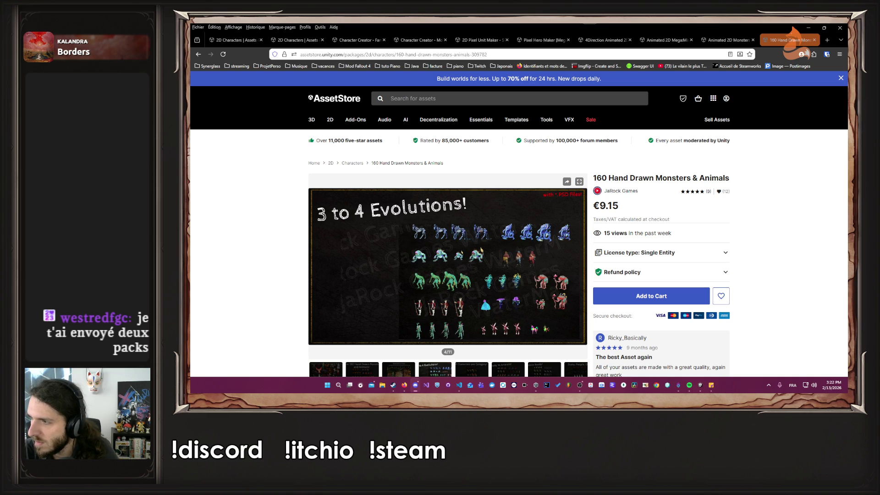
pyautogui.click(568, 55)
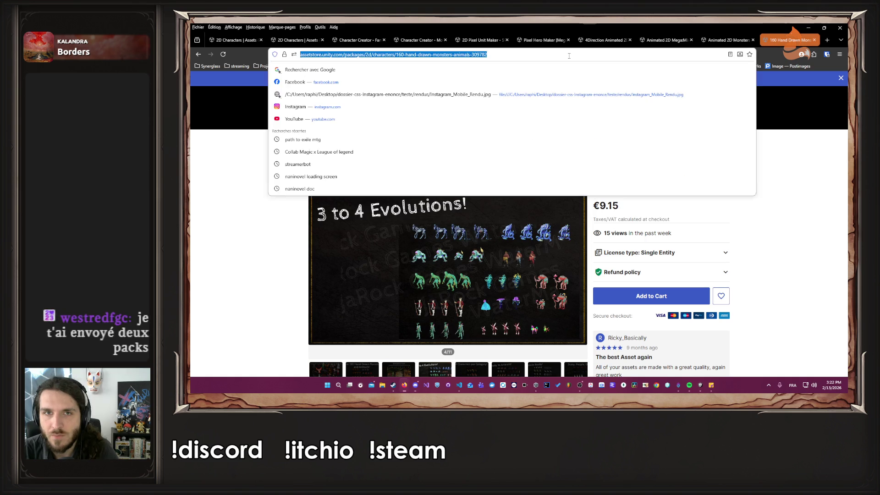
pyautogui.write('https://assetstore.unity.com/packages/2d/characters/dark-fantasy-cultists-250168')
pyautogui.press('Return')
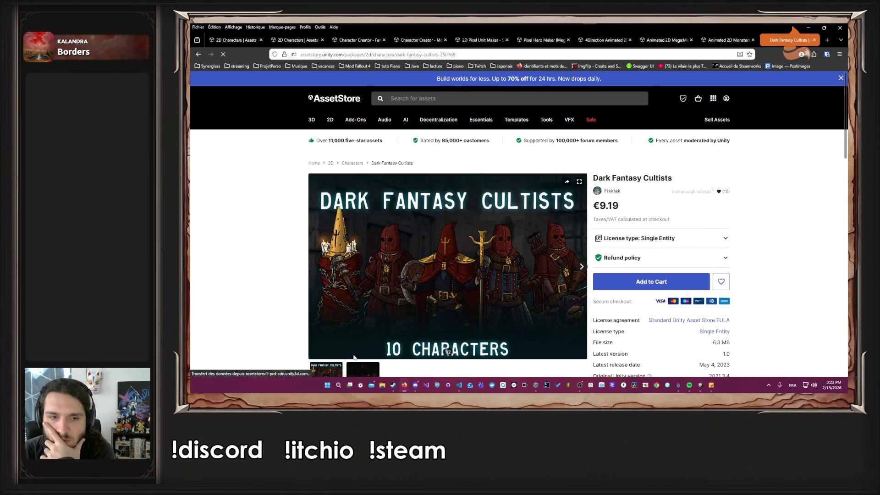
pyautogui.click(366, 374)
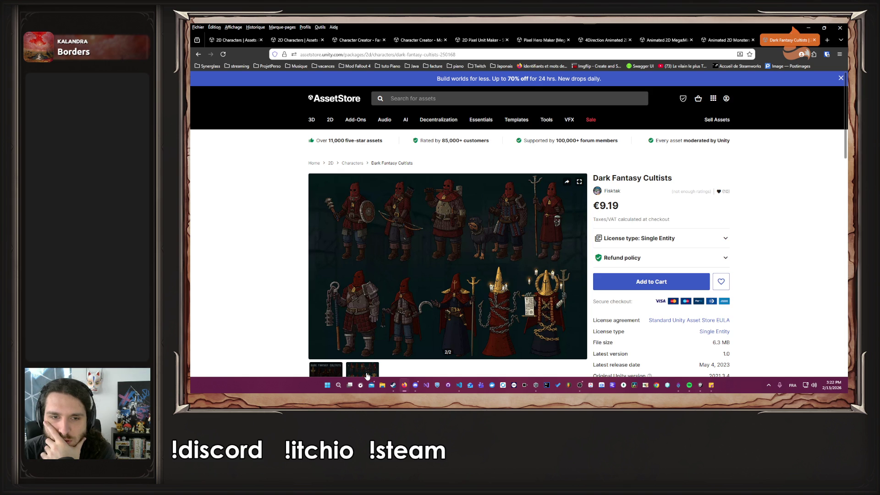
pyautogui.scroll(-4, 405, 233)
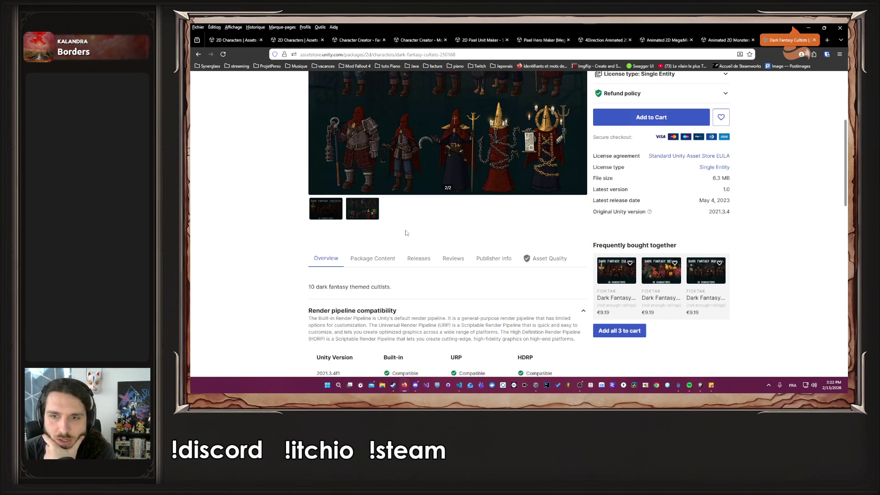
pyautogui.scroll(3, 405, 233)
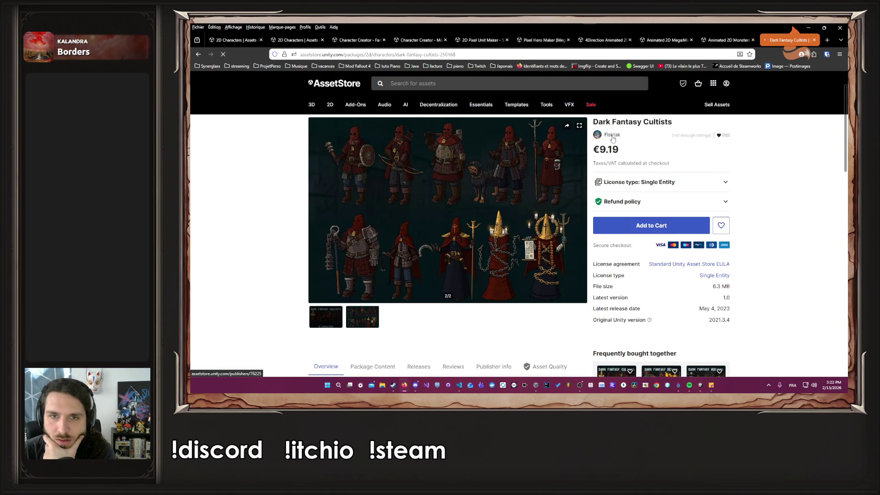
pyautogui.scroll(-5, 493, 186)
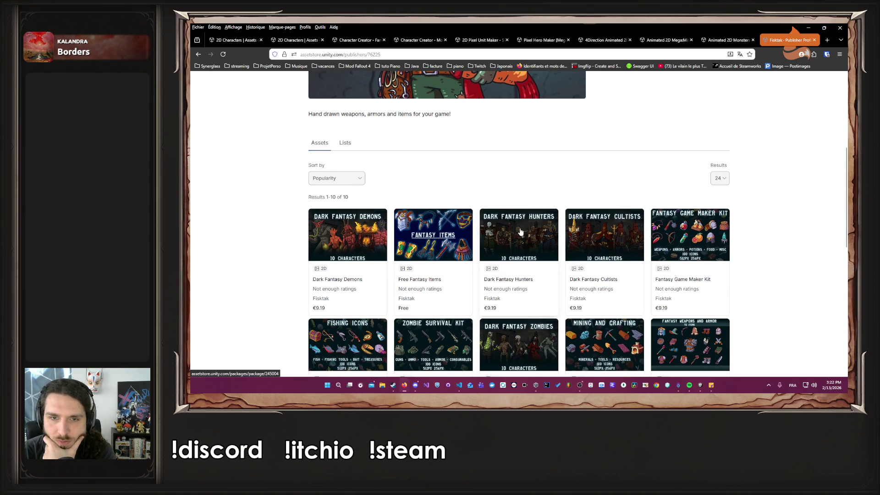
# Step: Open the Dark Fantasy Hunters pack and view its second gallery image
pyautogui.scroll(-2, 521, 231)
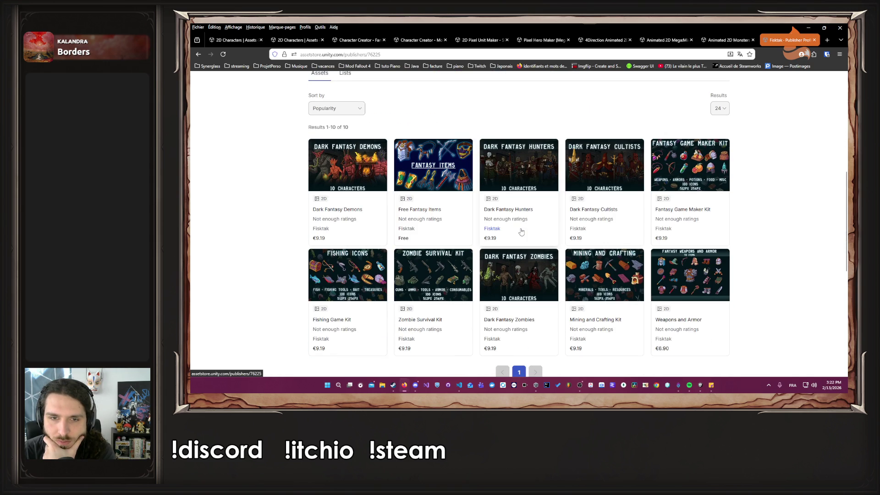
pyautogui.scroll(-2, 521, 232)
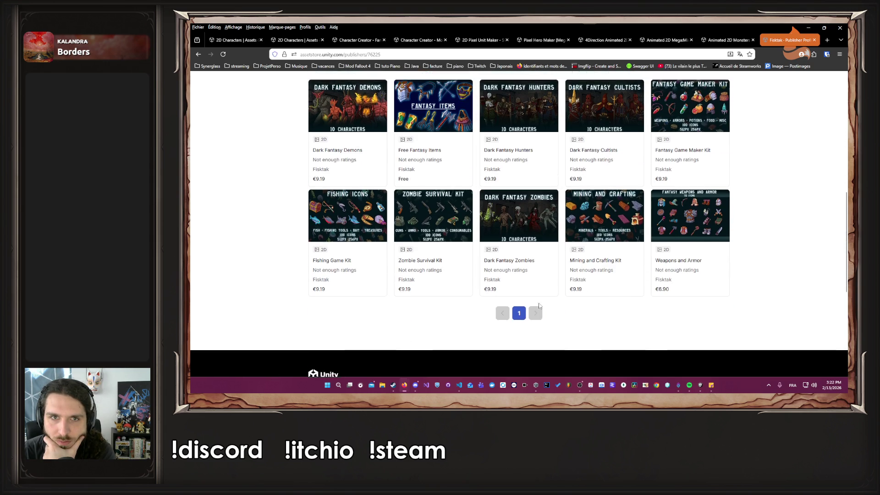
pyautogui.scroll(2, 521, 165)
pyautogui.click(521, 166)
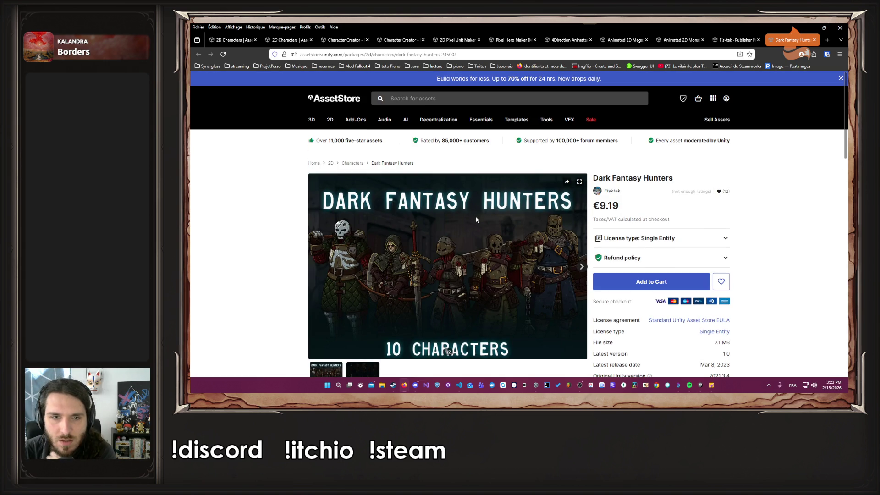
pyautogui.click(580, 270)
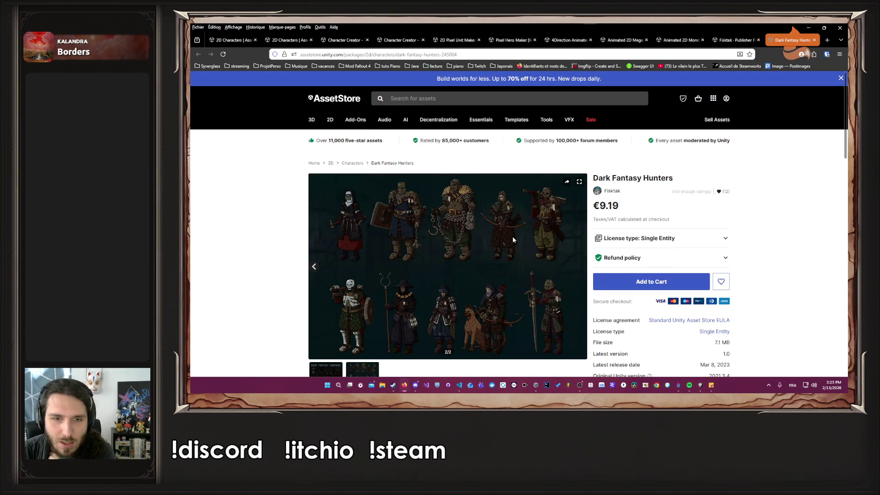
pyautogui.scroll(-2, 508, 238)
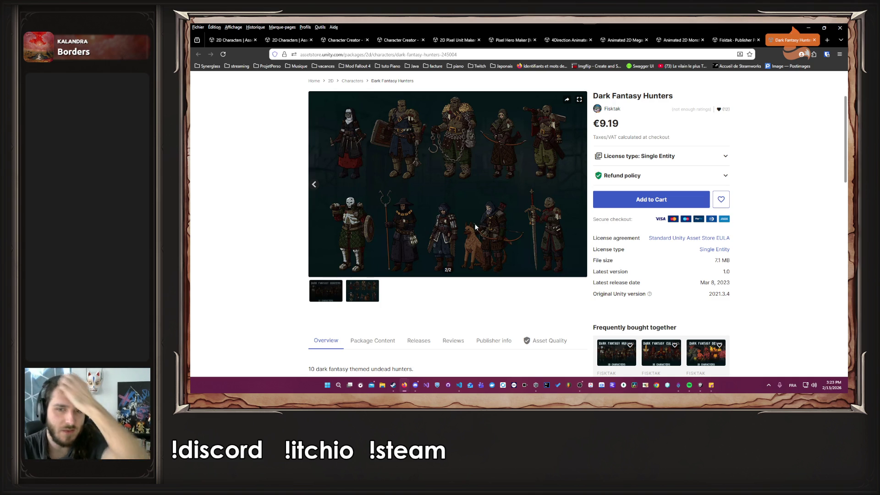
pyautogui.scroll(1, 493, 245)
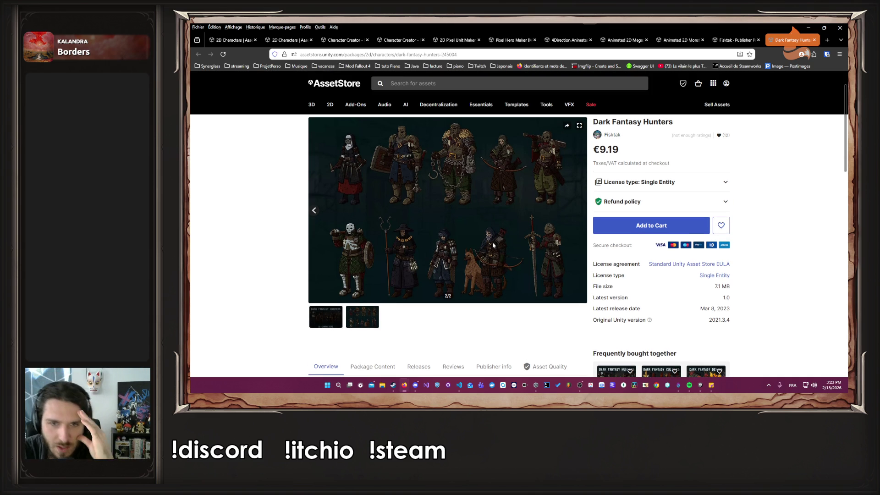
pyautogui.scroll(2, 493, 245)
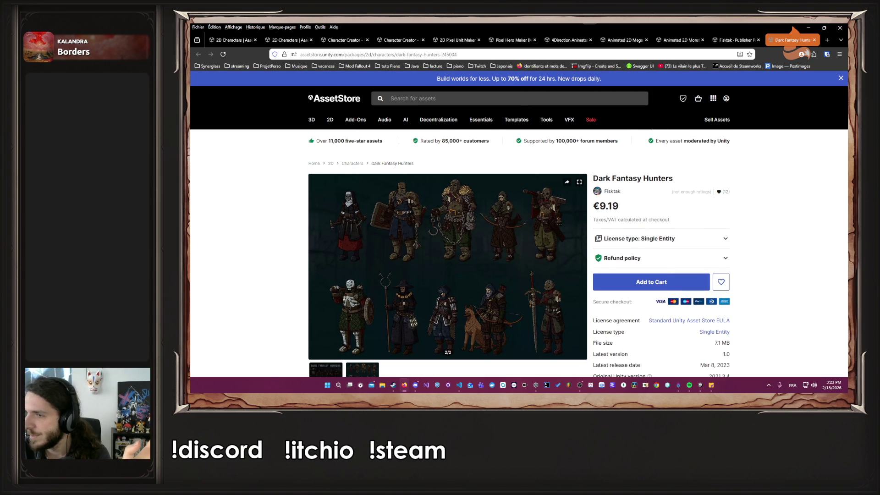
# Step: Return to the publisher's asset list, then minimize Firefox to reveal MSkill.cs in VS Code
pyautogui.click(734, 39)
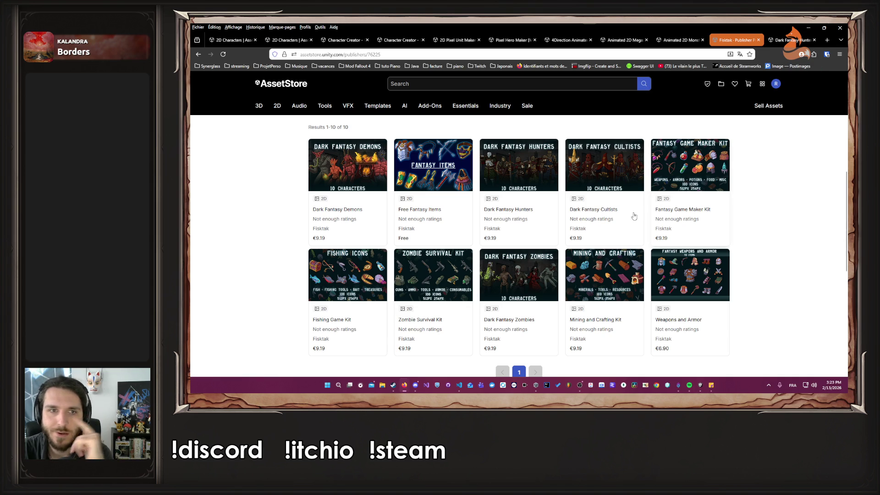
pyautogui.scroll(5, 529, 184)
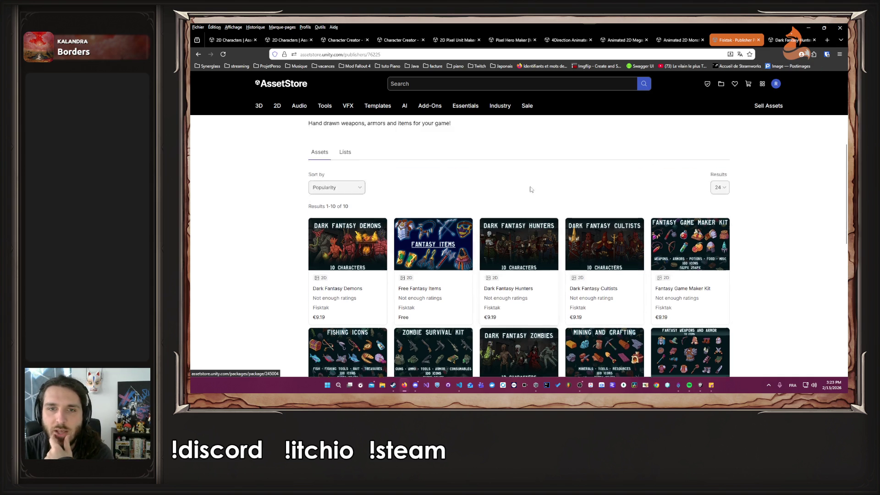
pyautogui.scroll(-6, 528, 202)
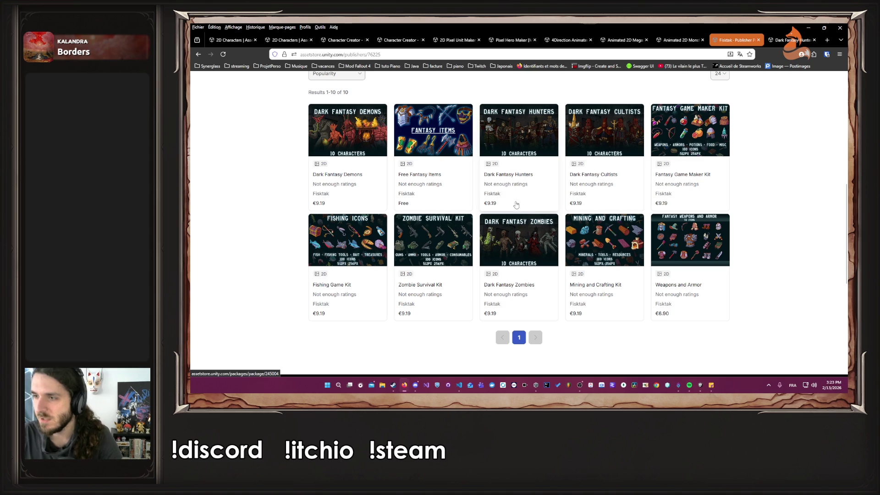
pyautogui.click(807, 28)
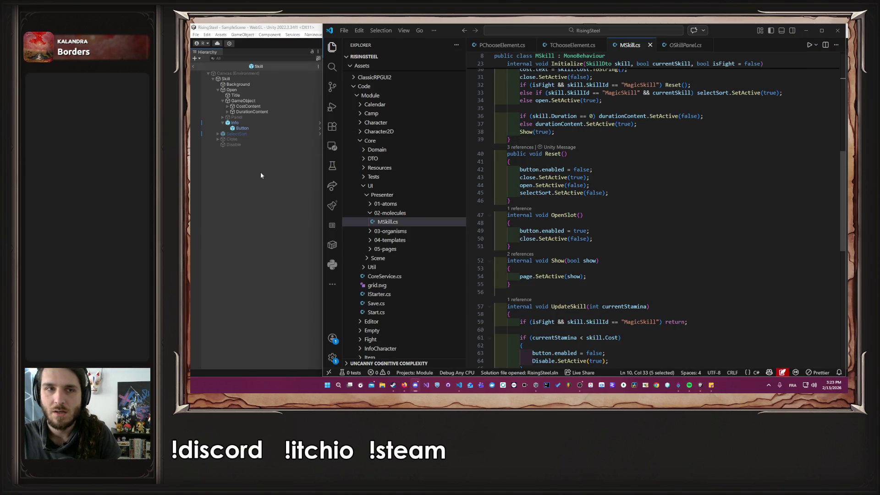
# Step: In Naninovel's Engine settings, uncheck Initialize On Application Load, then close Project Settings
pyautogui.click(248, 187)
pyautogui.click(315, 35)
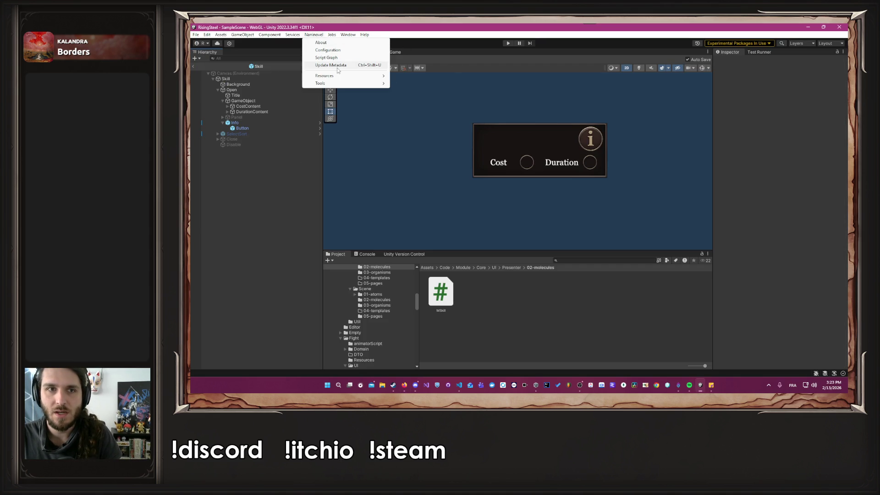
pyautogui.moveTo(337, 77)
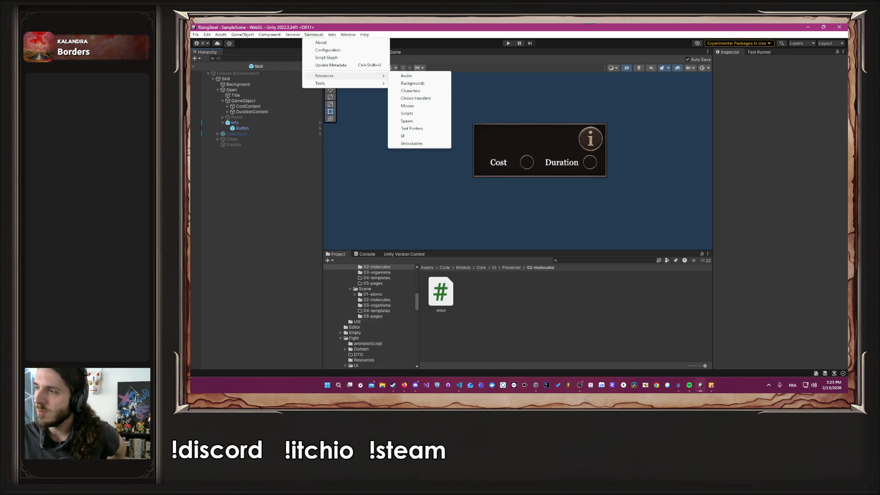
pyautogui.press('Escape')
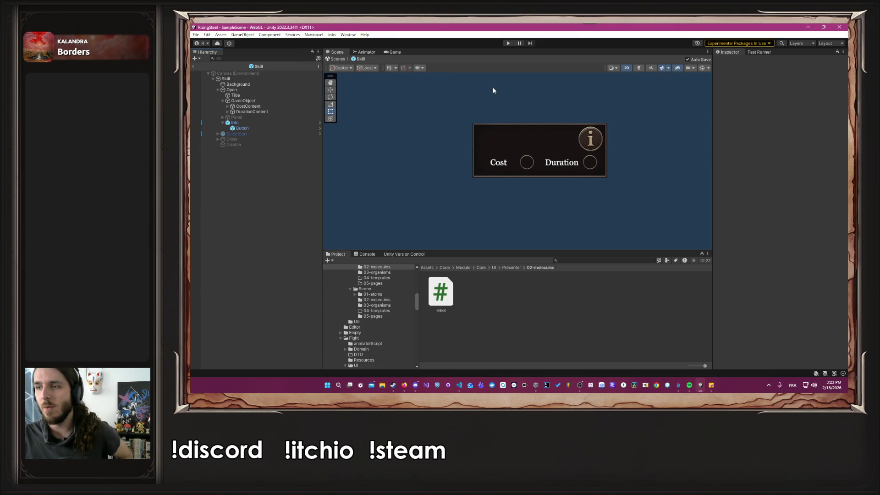
pyautogui.click(313, 34)
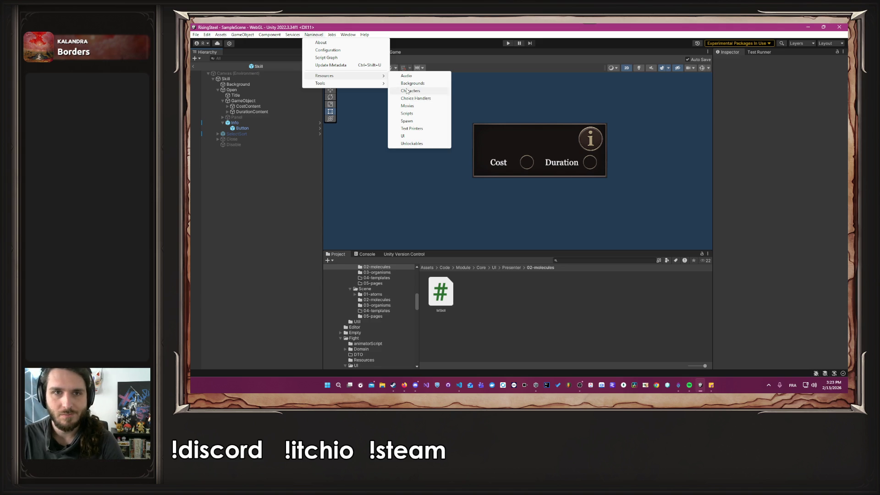
pyautogui.click(411, 91)
pyautogui.click(328, 162)
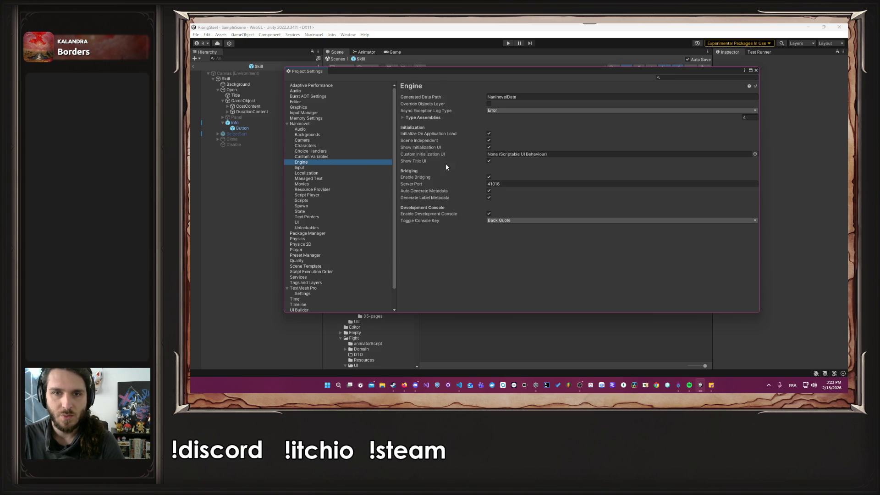
pyautogui.click(488, 133)
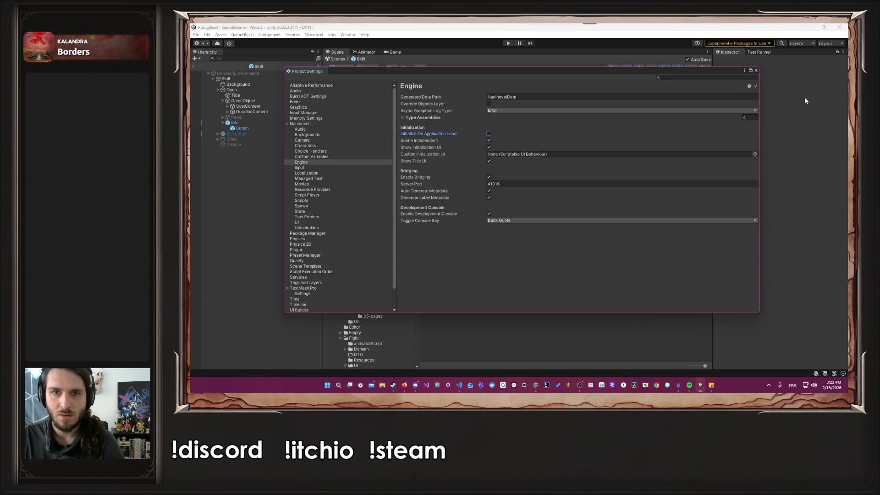
pyautogui.click(755, 70)
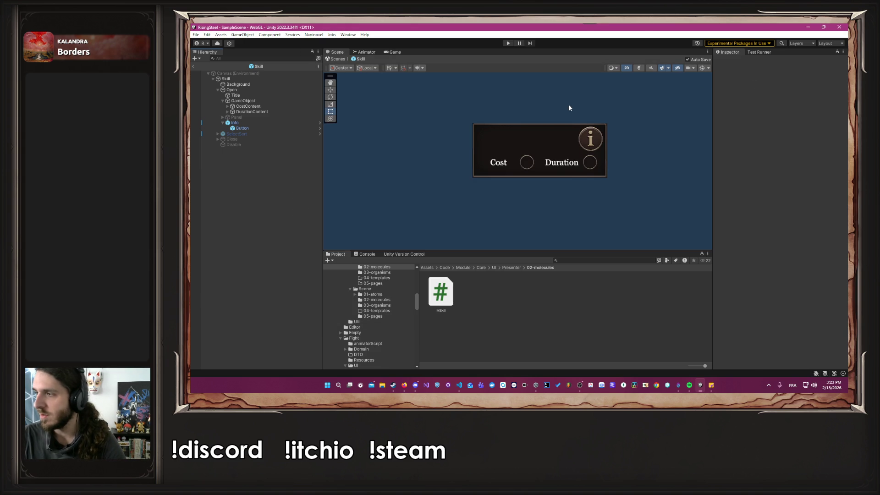